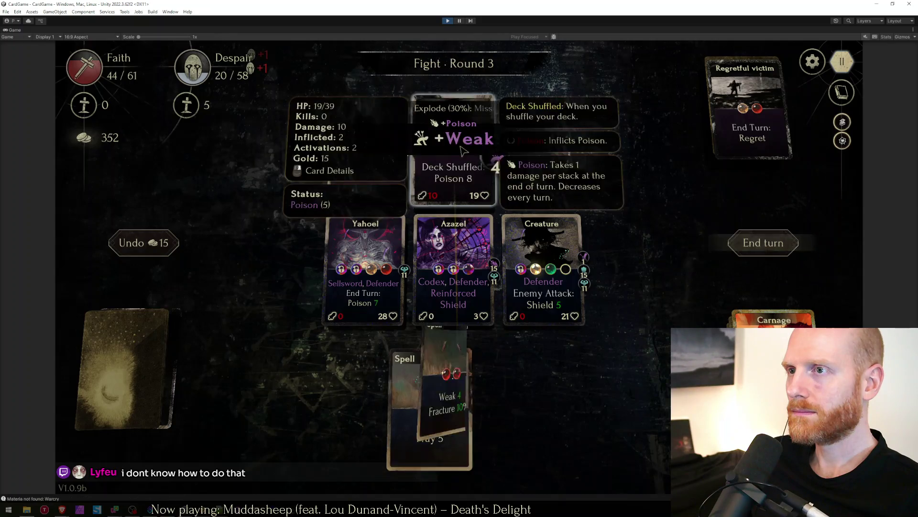
Poison and Grudge-hit Demon II, summon Automaton, swap it with Creature, and end the turn.
click(761, 244)
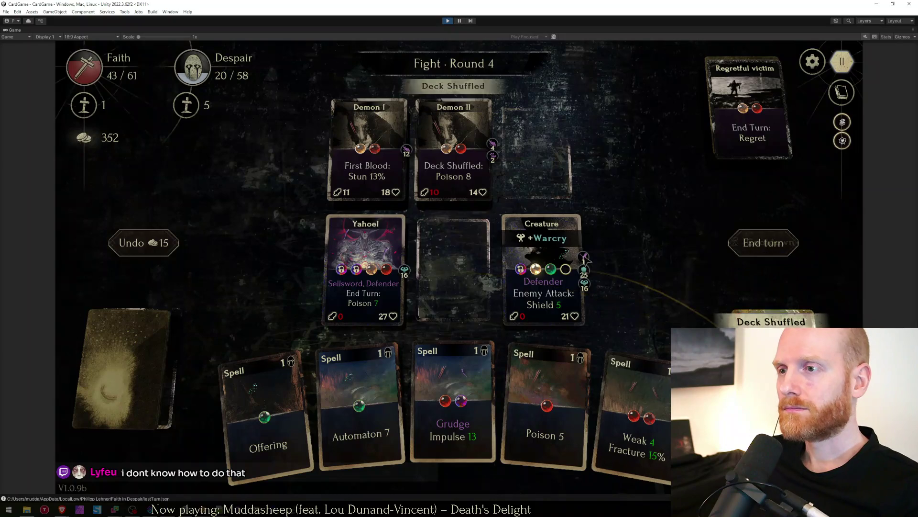
drag(546, 409, 465, 144)
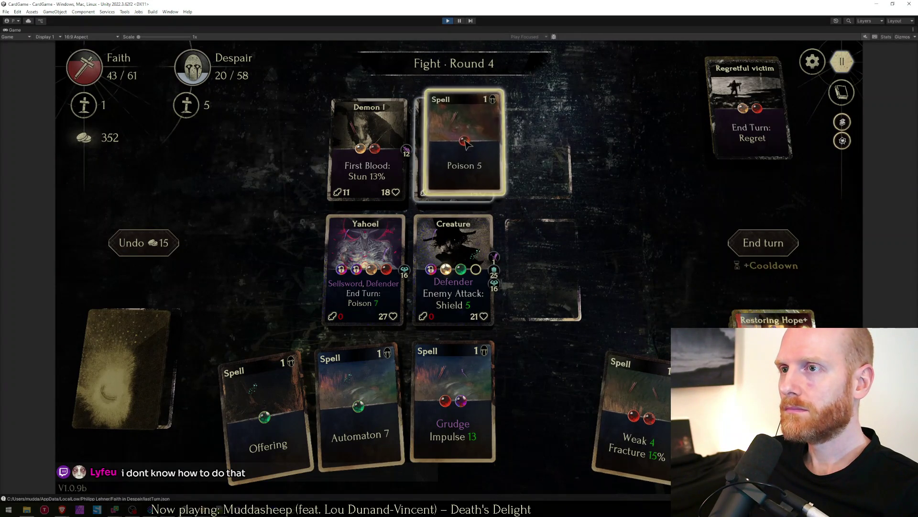
drag(453, 402, 453, 144)
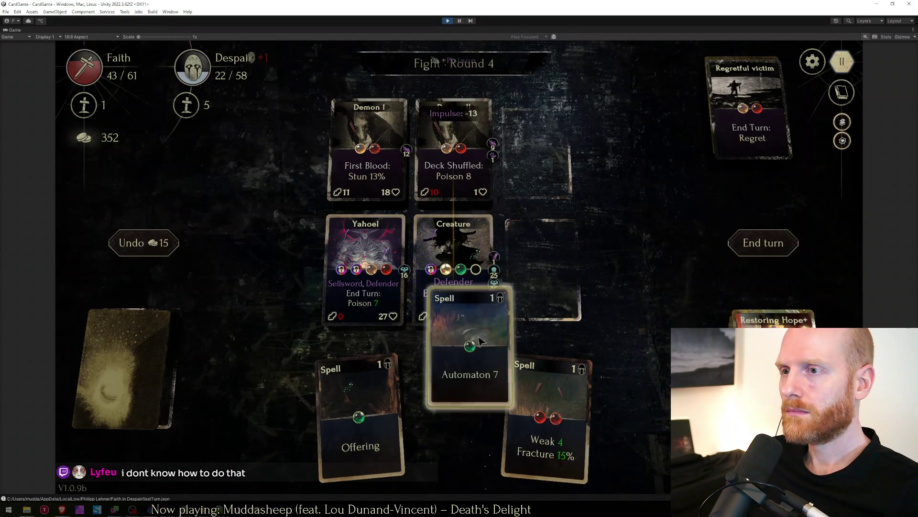
drag(481, 342, 542, 280)
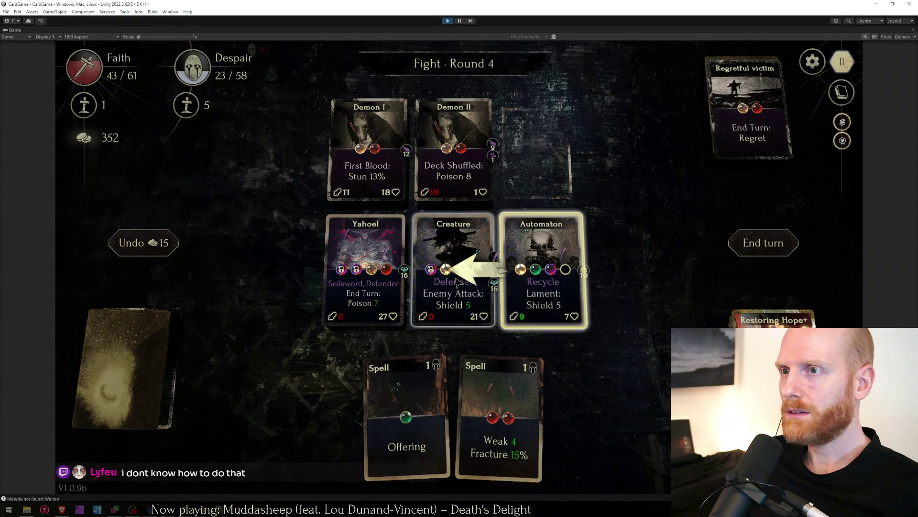
drag(542, 259, 454, 265)
click(763, 243)
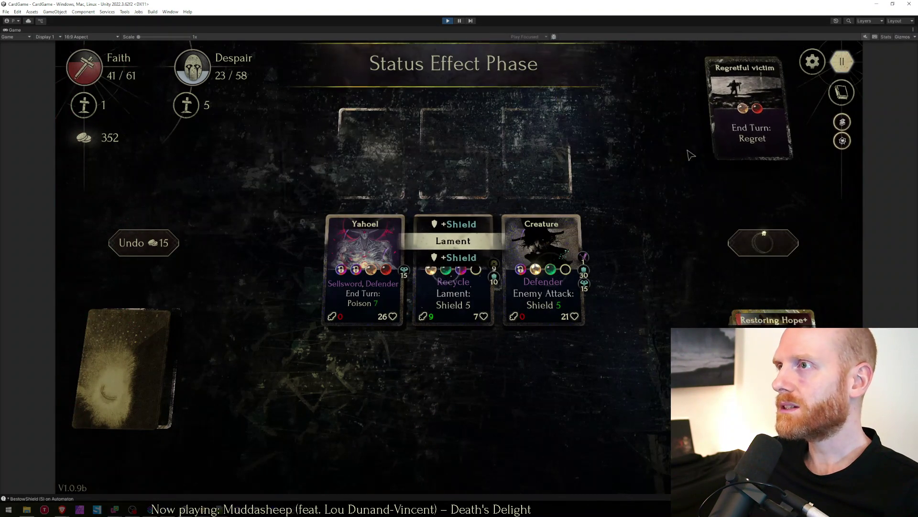
Take the Gold Excess reward and choose the next Fight event.
click(574, 237)
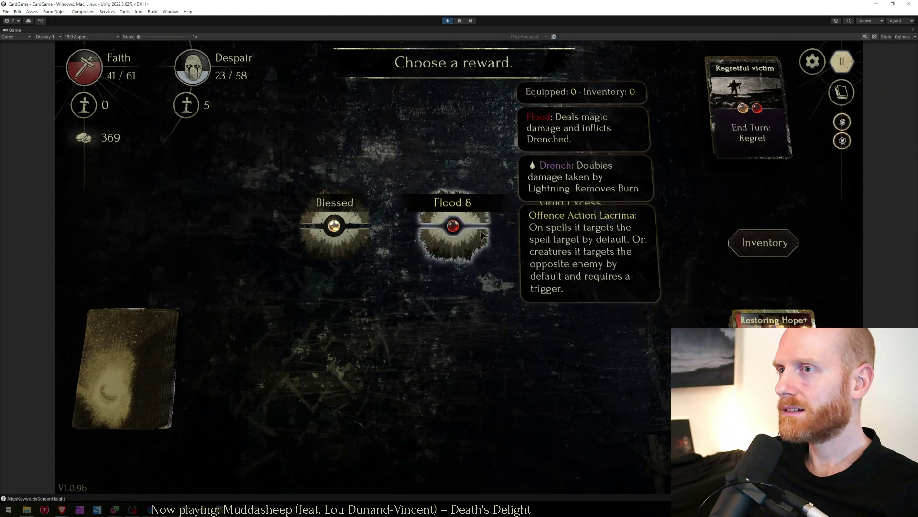
click(362, 386)
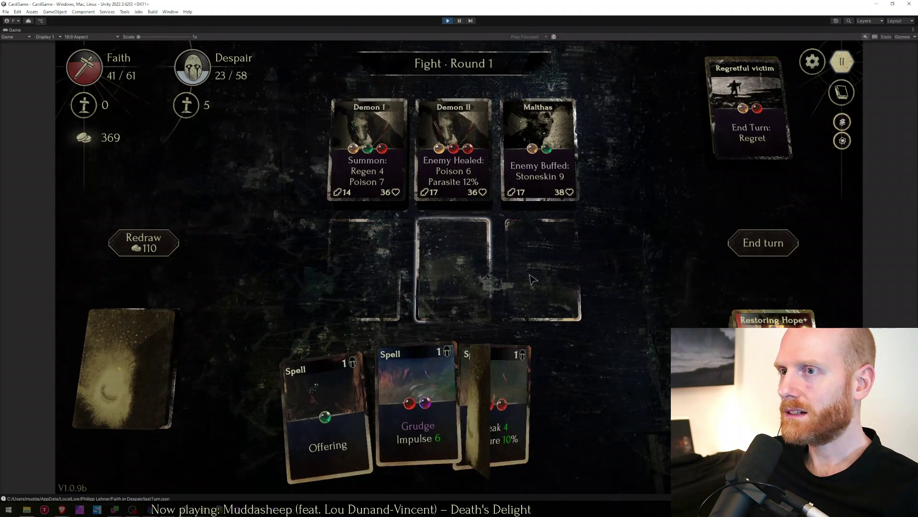
Start the fight, dismiss the curses overview, and field Yahoel and Creature.
click(767, 133)
mouse_move(339, 388)
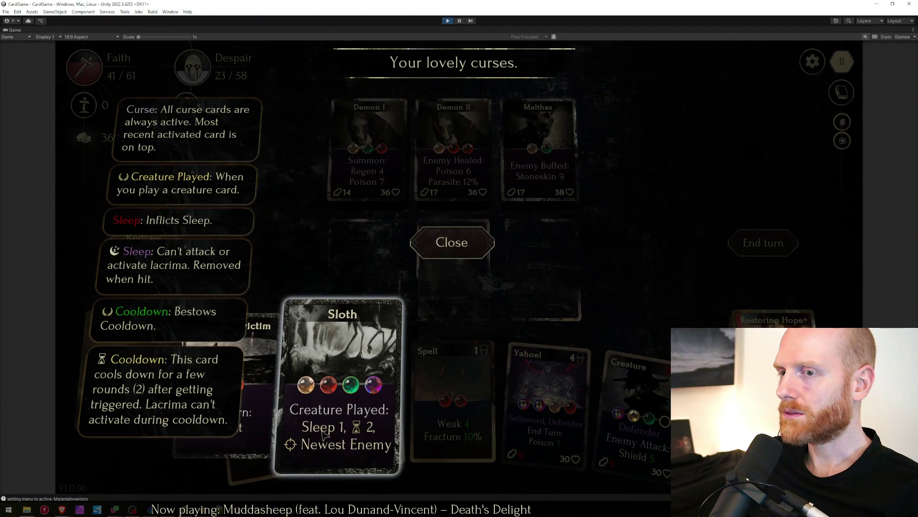
key(Escape)
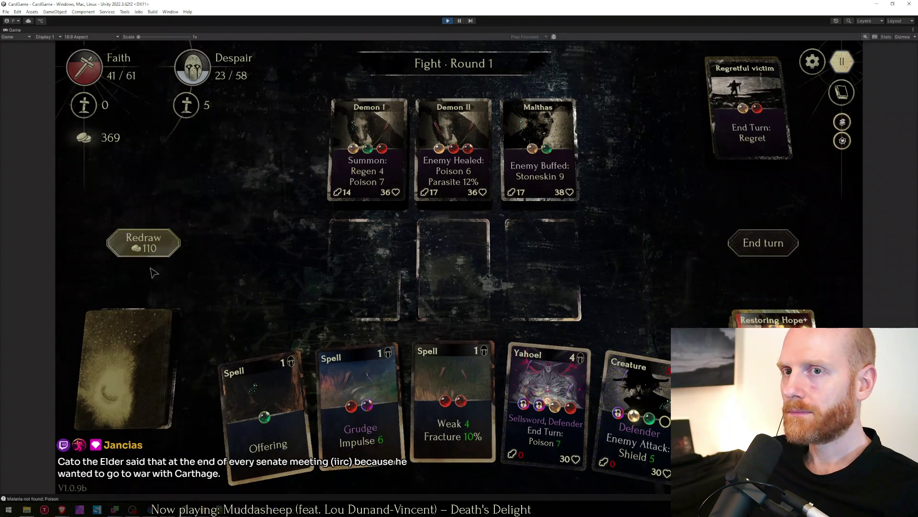
mouse_move(548, 405)
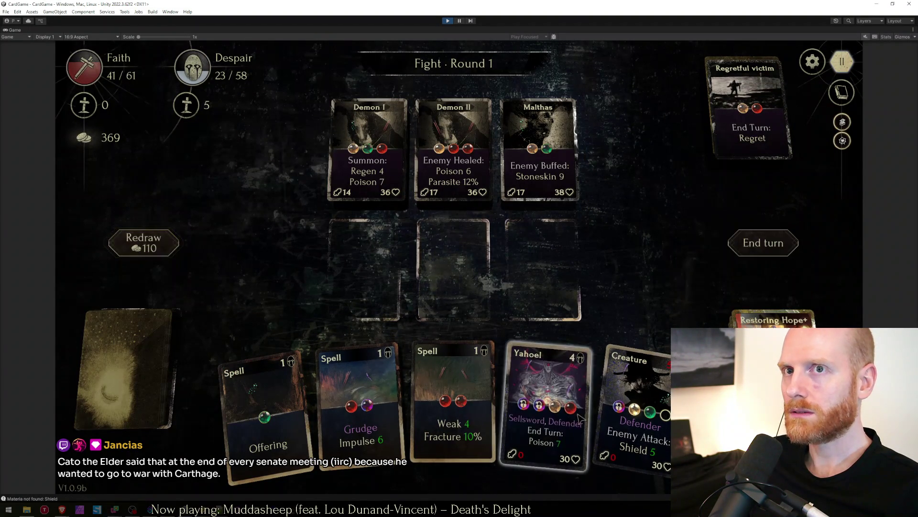
drag(548, 402, 365, 268)
drag(612, 393, 454, 269)
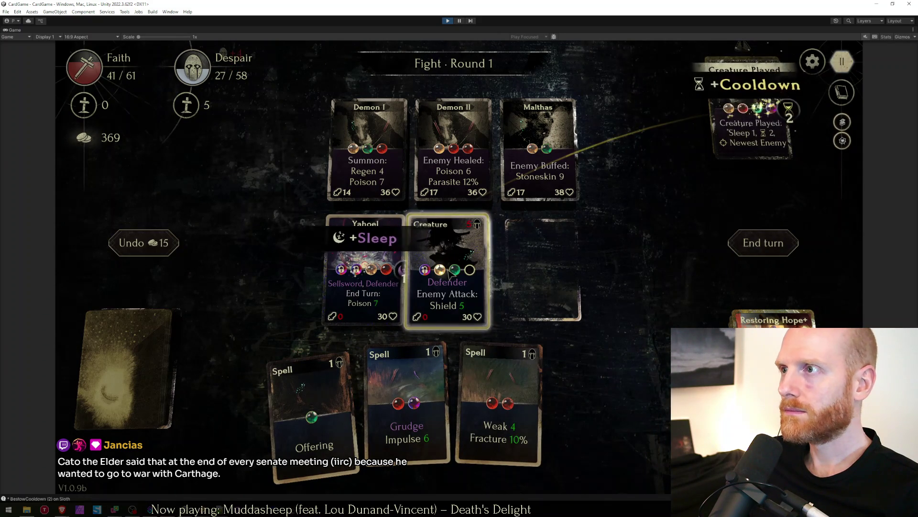
Cast Weak Fracture and Grudge Impulse on Malthas, then end round one.
drag(549, 406, 539, 151)
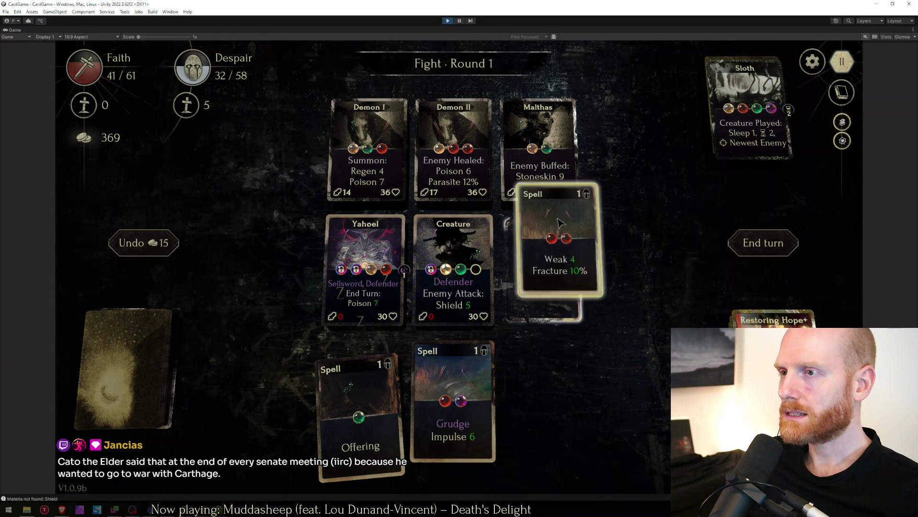
drag(506, 439, 538, 150)
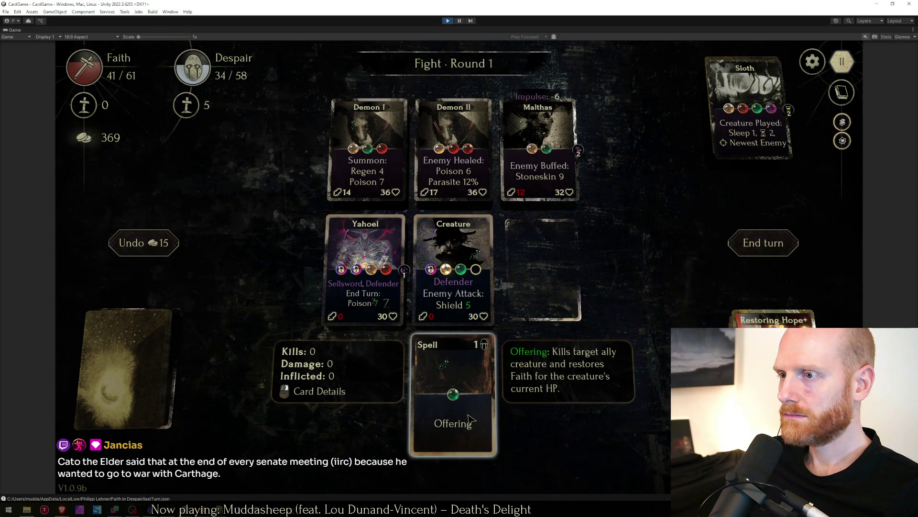
click(761, 242)
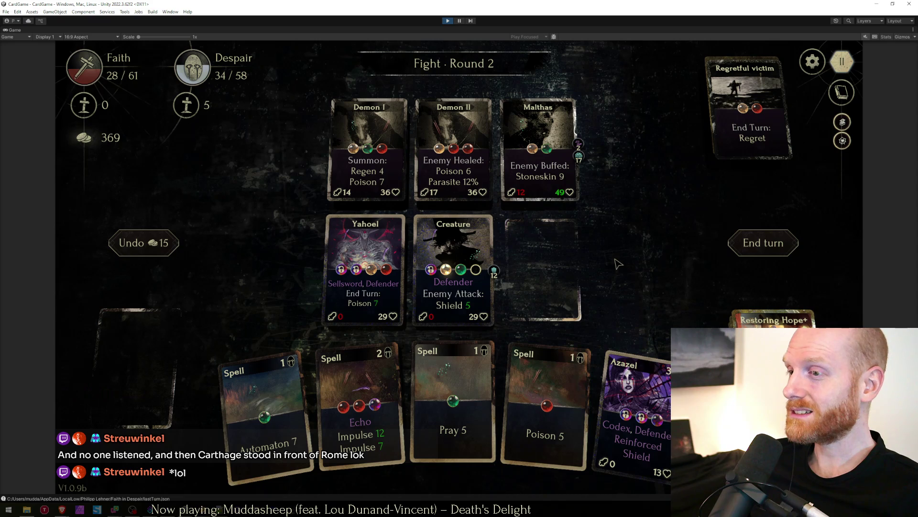
Place Azazel, hit Malthas with Echo Impulse and Poison 5, summon Automaton, and end round two.
drag(635, 364, 586, 300)
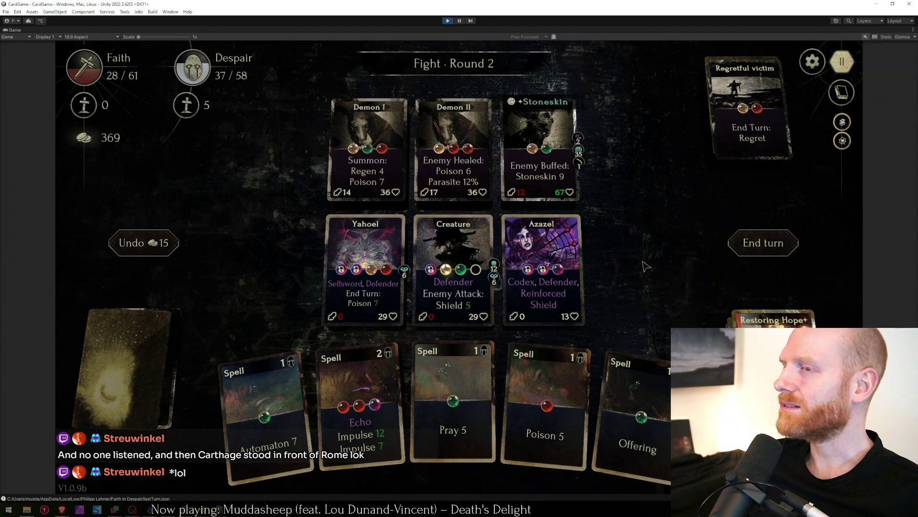
drag(358, 409, 538, 151)
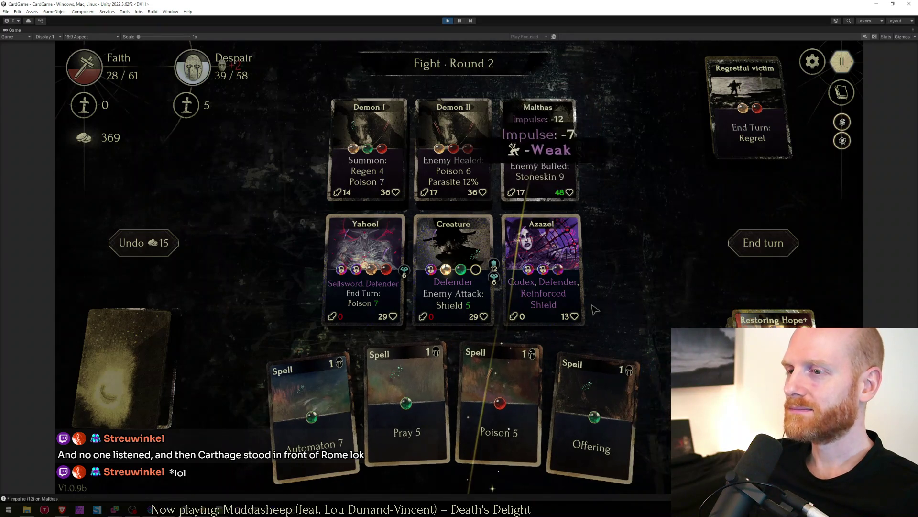
drag(472, 424, 538, 151)
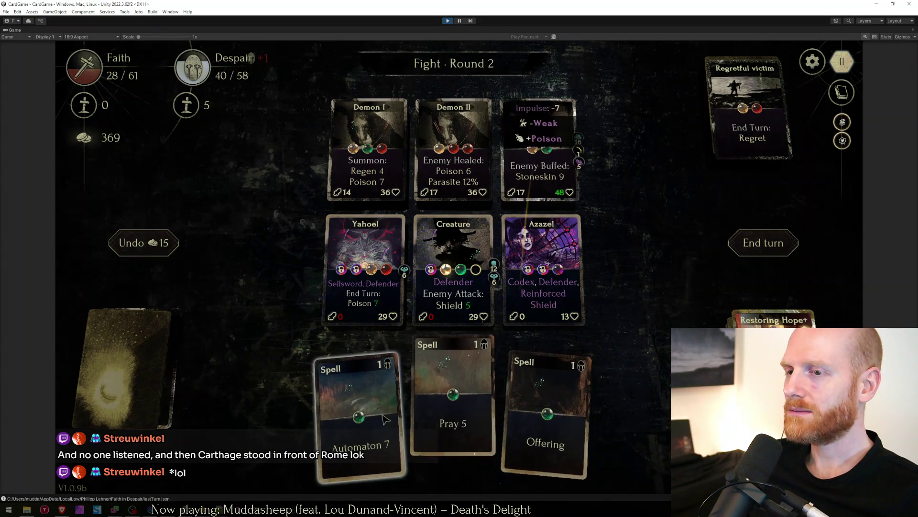
drag(368, 426, 563, 278)
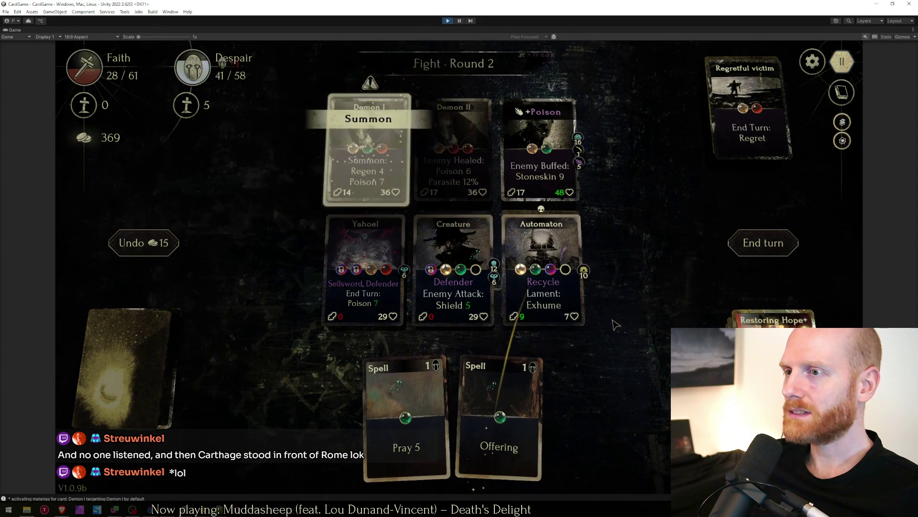
click(748, 255)
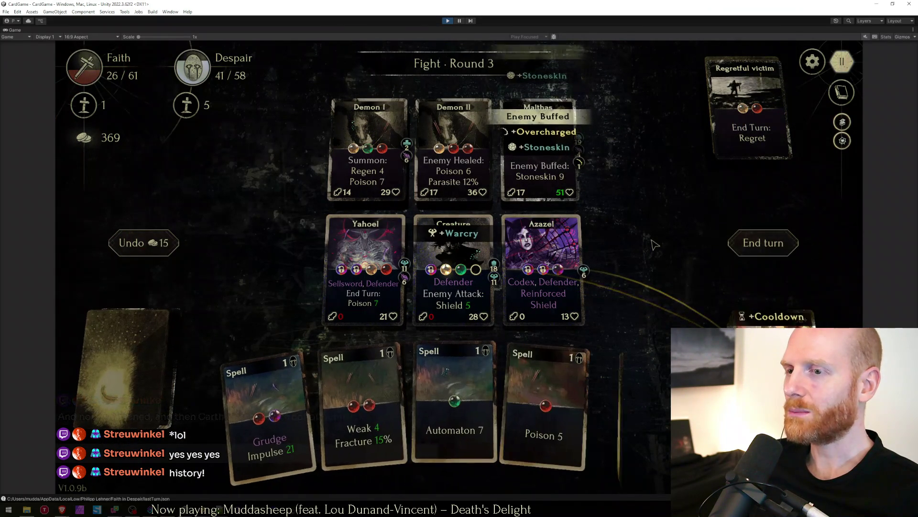
Cast Grudge Impulse, Weak Fracture and Poison 5 on Malthas, summon Automaton, and end round three.
drag(244, 409, 554, 167)
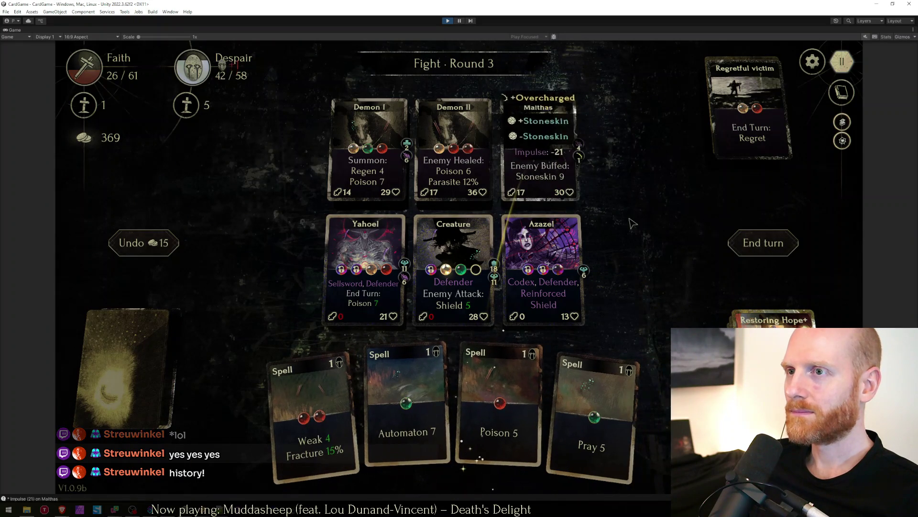
drag(312, 416, 539, 154)
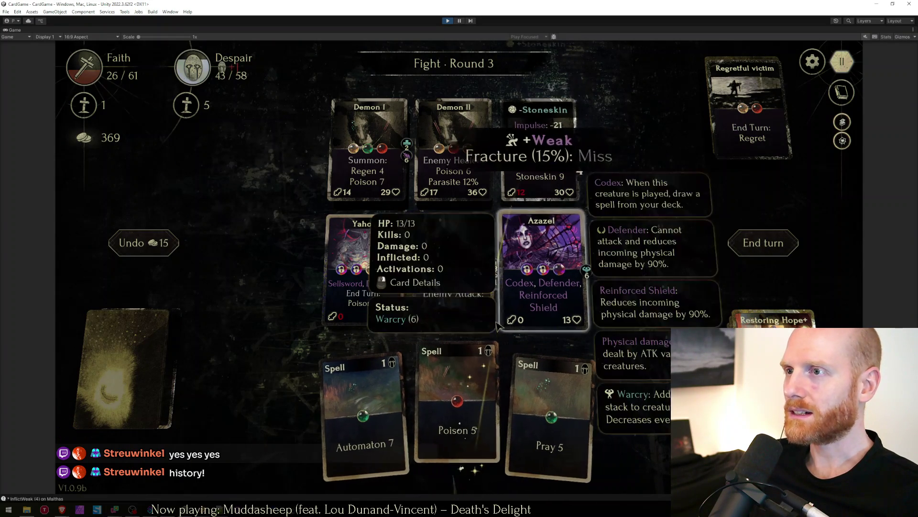
drag(446, 428, 542, 152)
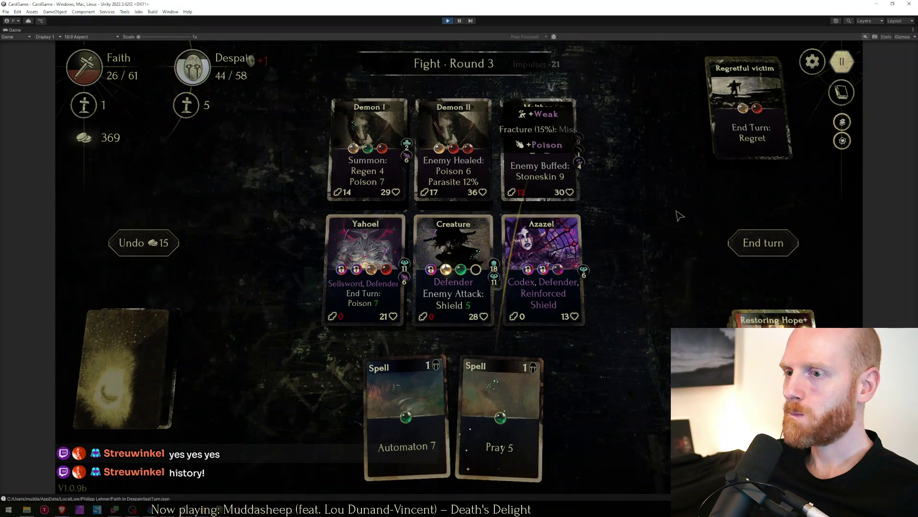
drag(445, 369, 542, 265)
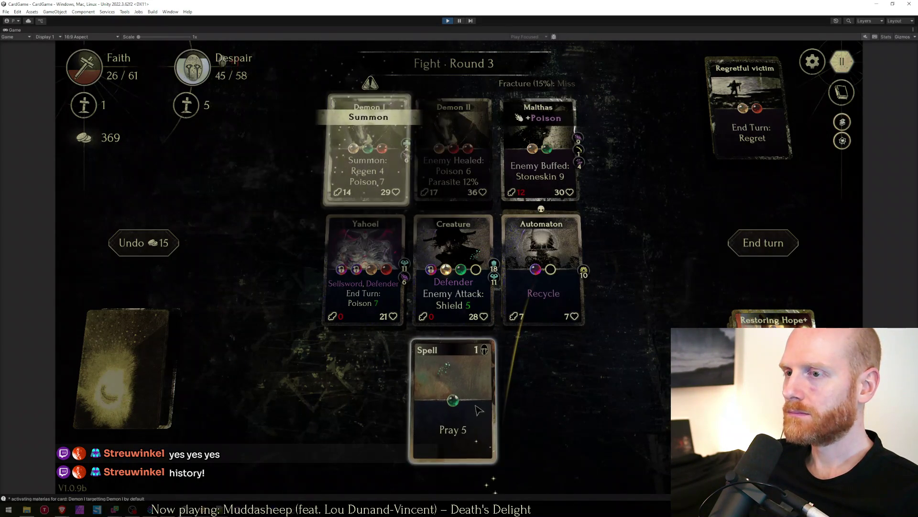
key(space)
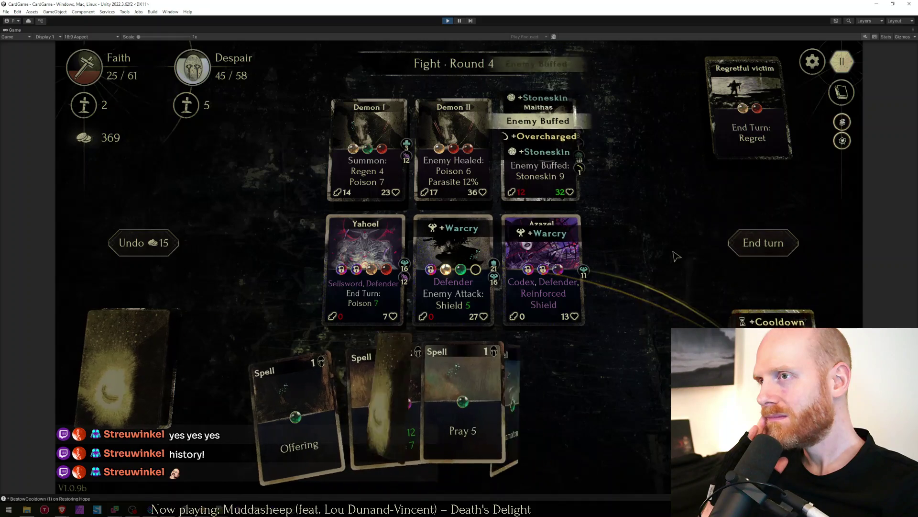
Finish Malthas with Echo Impulse and Poison 5 and end round four.
click(385, 399)
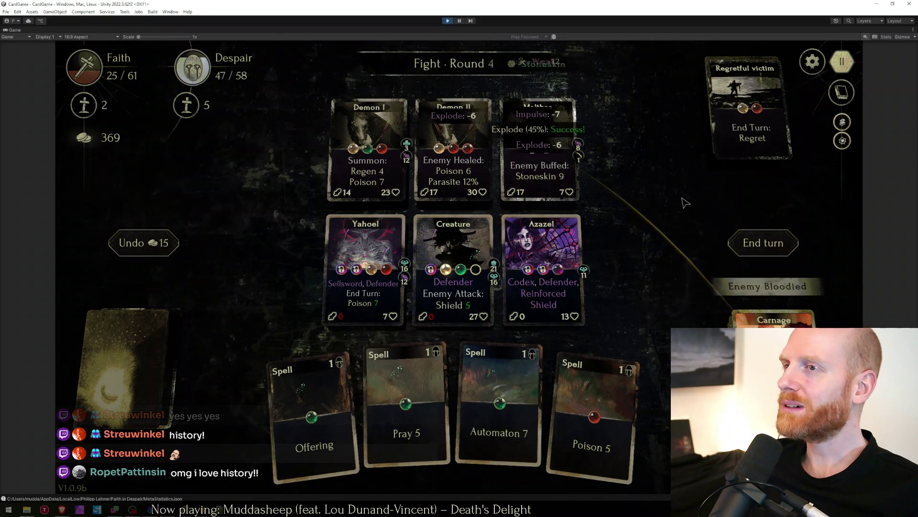
drag(589, 424, 546, 144)
click(746, 238)
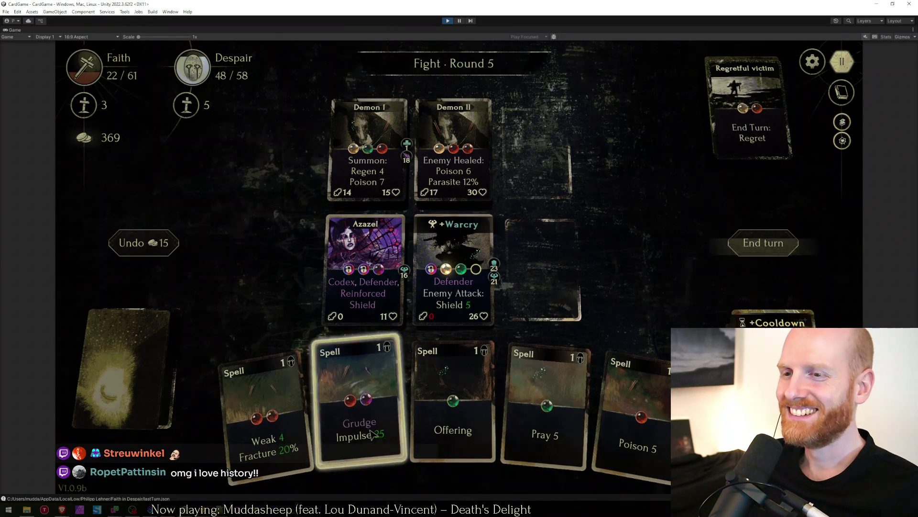
Hit Demon II with Grudge Impulse, weaken Demon I with Weak Fracture, and end round five.
drag(358, 410, 454, 144)
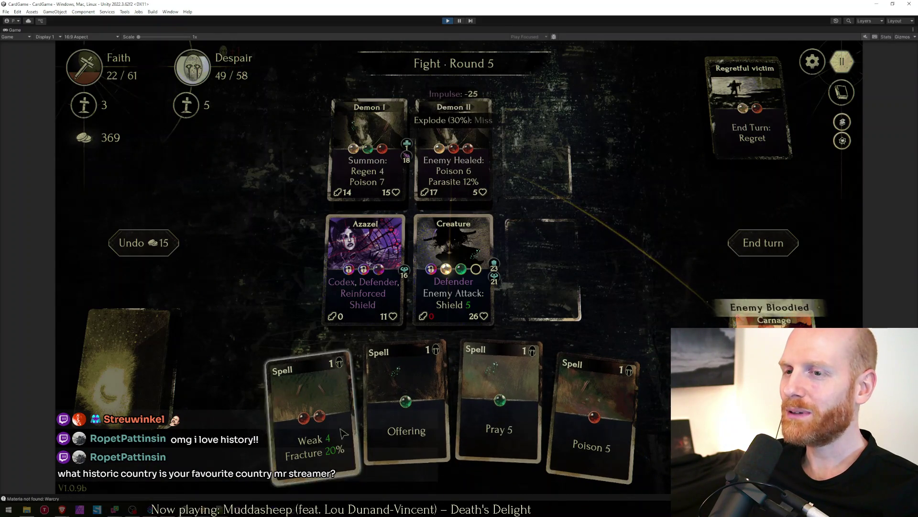
drag(344, 446, 367, 148)
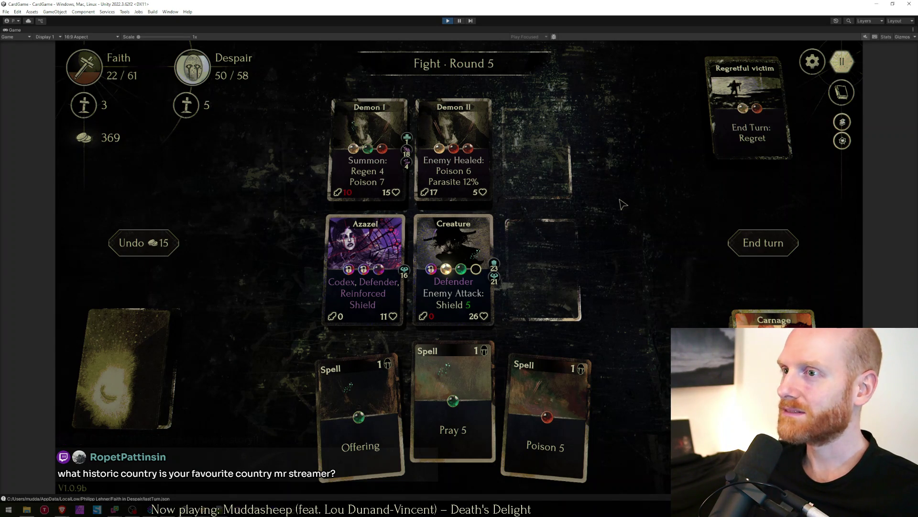
click(765, 244)
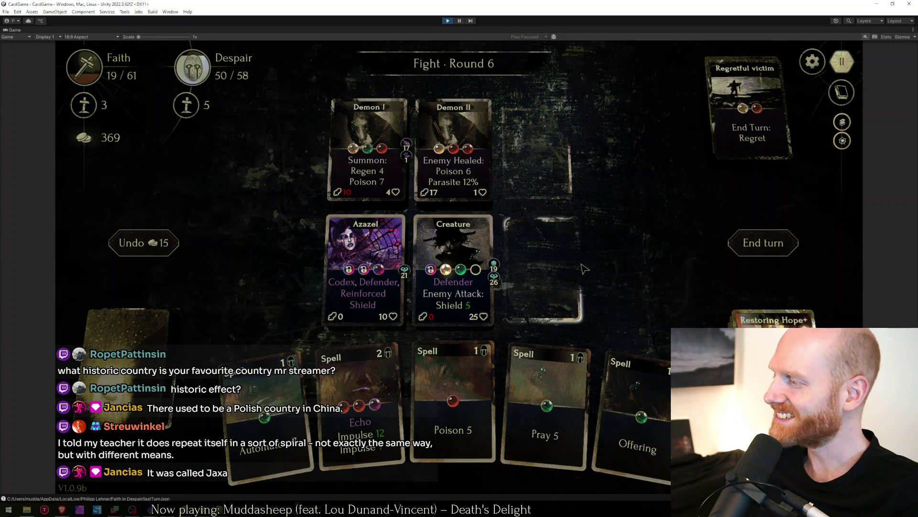
Summon Automaton, finish Demon I with Impulse, turn Creature into Automaton, and end round six.
drag(359, 395, 567, 280)
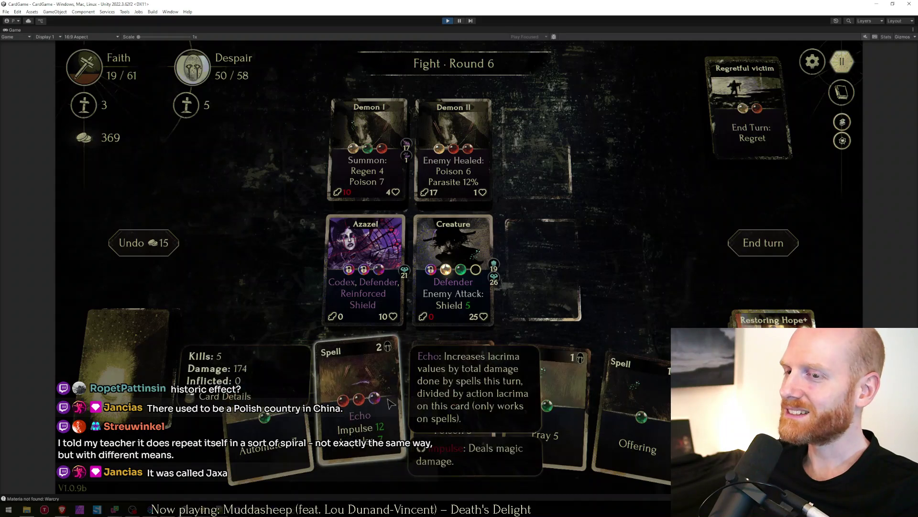
mouse_move(279, 426)
mouse_down()
mouse_move(576, 282)
mouse_move(460, 272)
mouse_up()
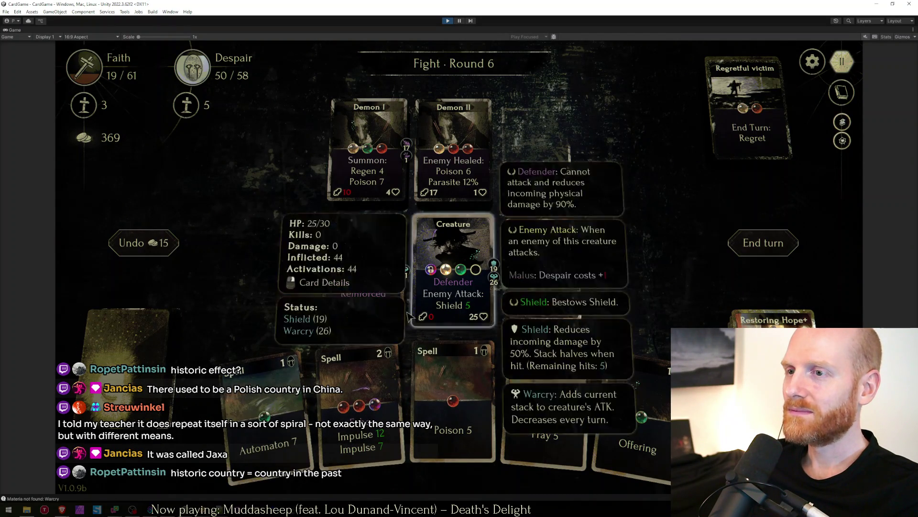
drag(359, 403, 369, 151)
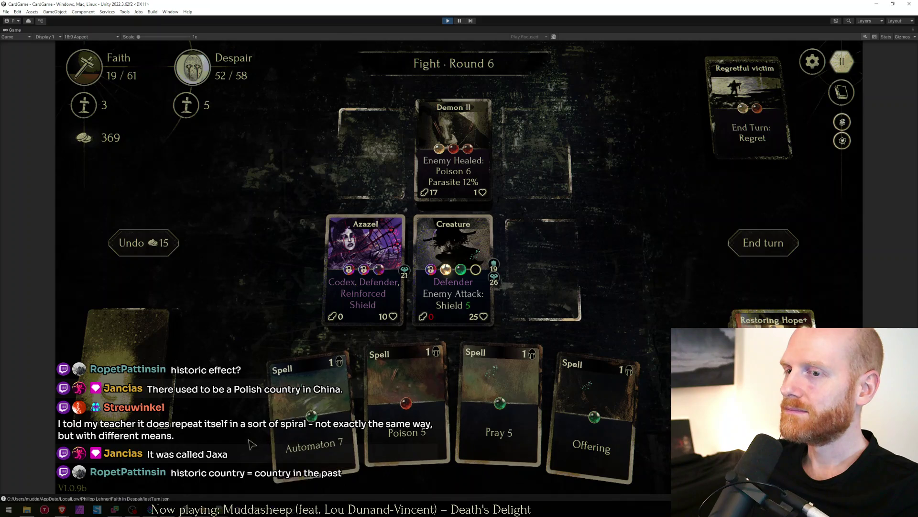
drag(337, 388, 454, 273)
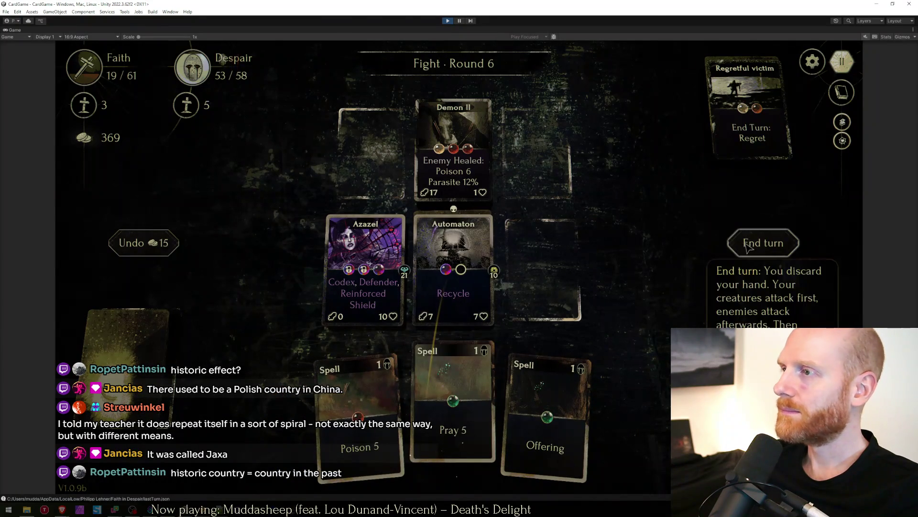
click(763, 242)
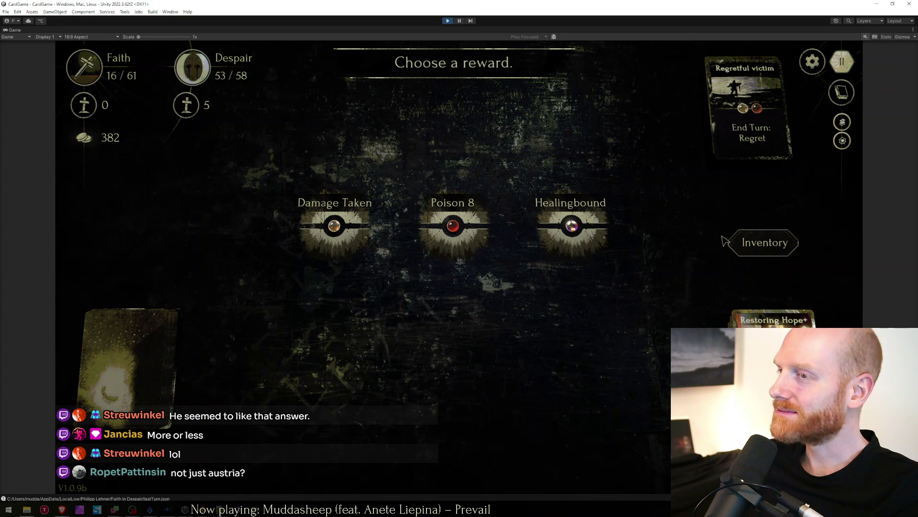
Take Healingbound, upgrade Azazel at the Study event, and enter the next fight.
click(572, 226)
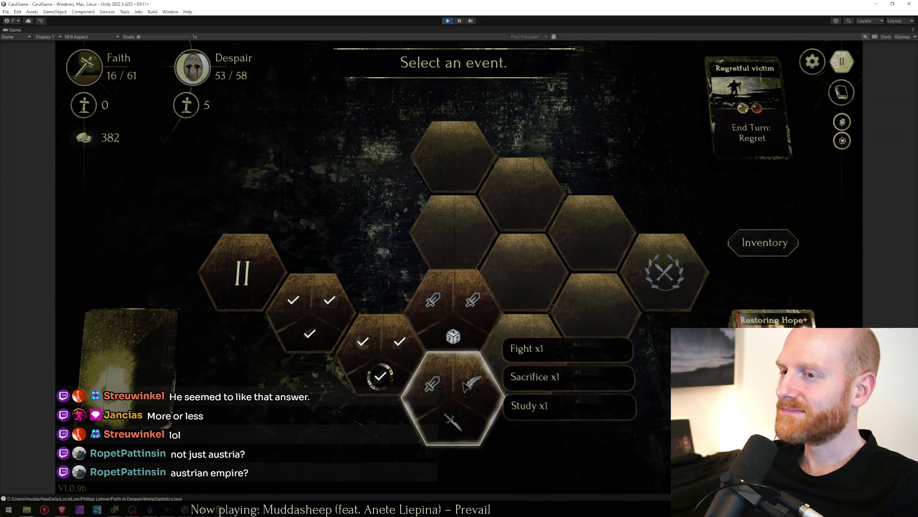
click(468, 379)
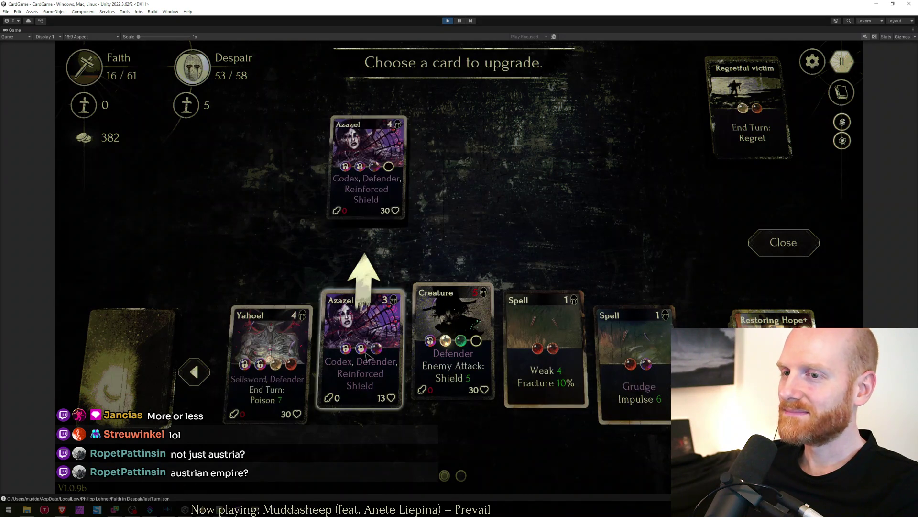
click(602, 374)
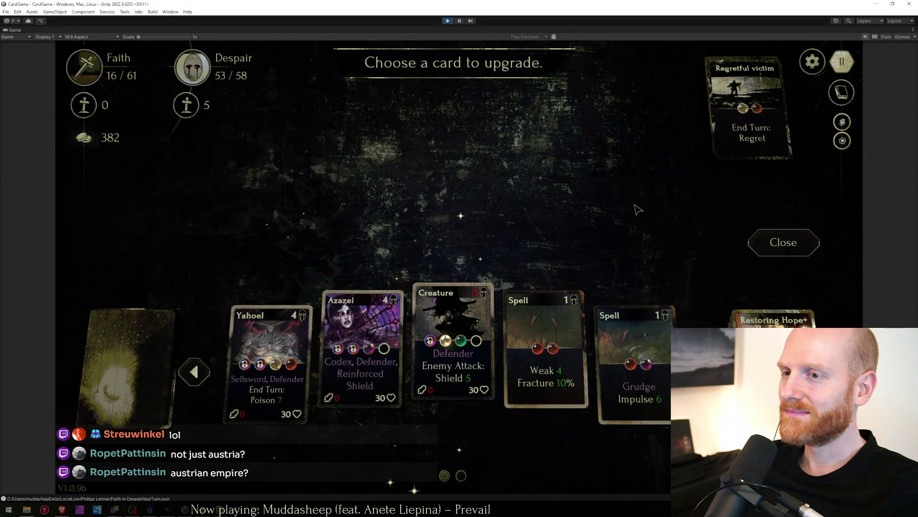
click(432, 393)
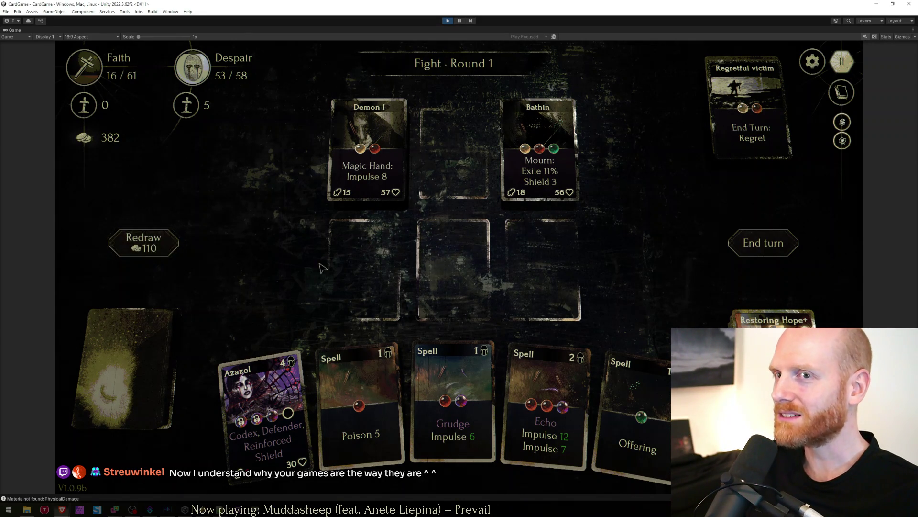
Redraw the hand, field Creature and Automaton, weaken Bathin with Weak Fracture, and end round one.
click(162, 252)
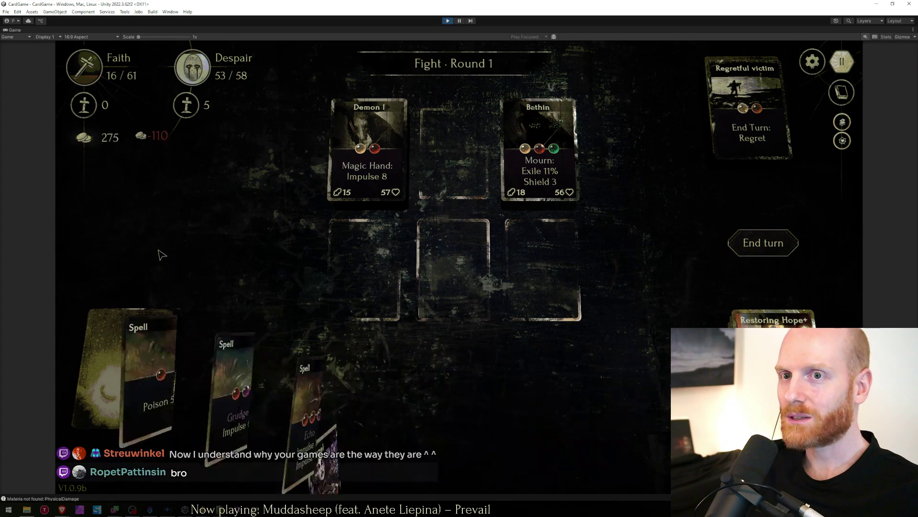
click(352, 282)
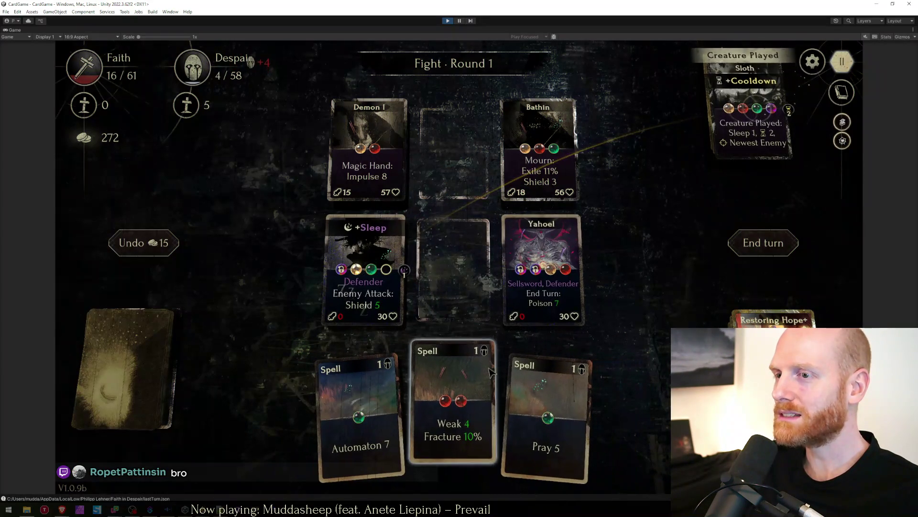
drag(406, 409, 538, 158)
drag(405, 416, 454, 265)
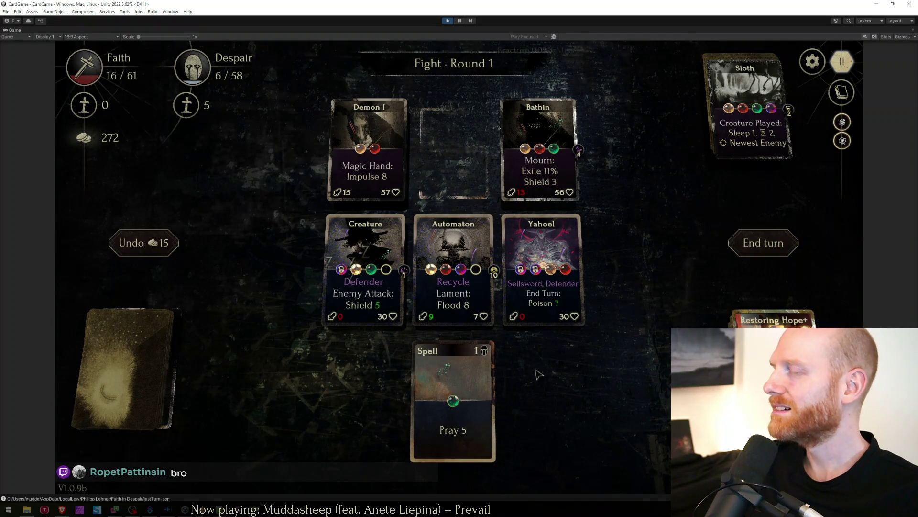
click(761, 244)
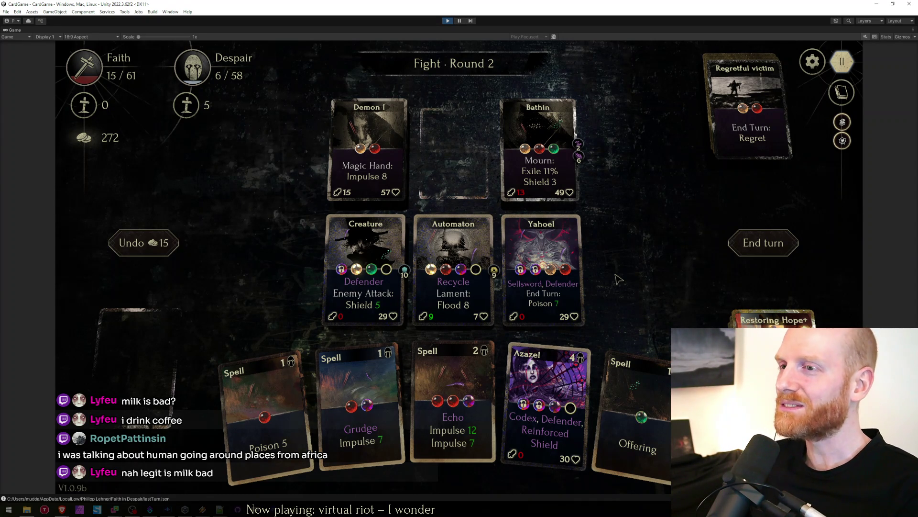
Cast Echo, Poison and Grudge on Bathin, play Azazel, and end round two.
mouse_move(452, 402)
mouse_down()
mouse_move(507, 129)
mouse_move(538, 151)
mouse_up()
mouse_move(309, 423)
mouse_down()
mouse_move(543, 183)
mouse_move(538, 165)
mouse_up()
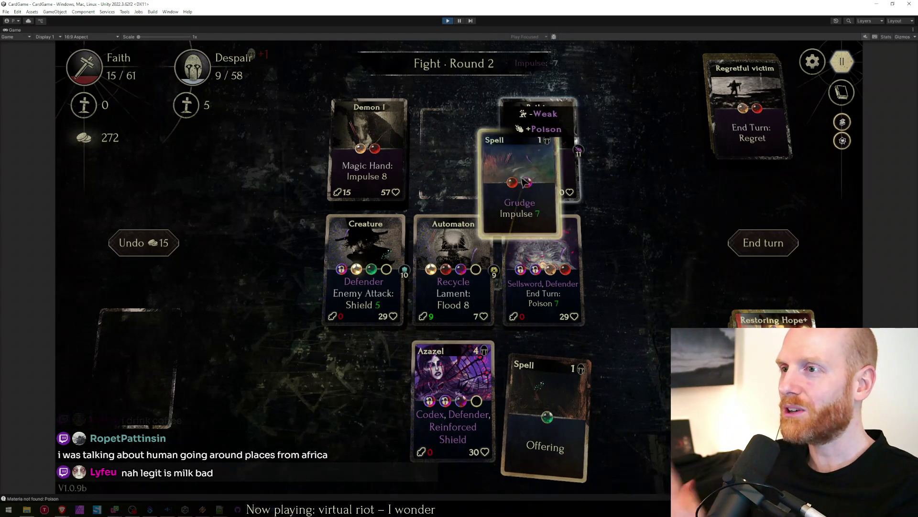
drag(407, 402, 524, 169)
mouse_move(402, 402)
mouse_down()
mouse_move(380, 343)
mouse_move(449, 298)
mouse_up()
key(space)
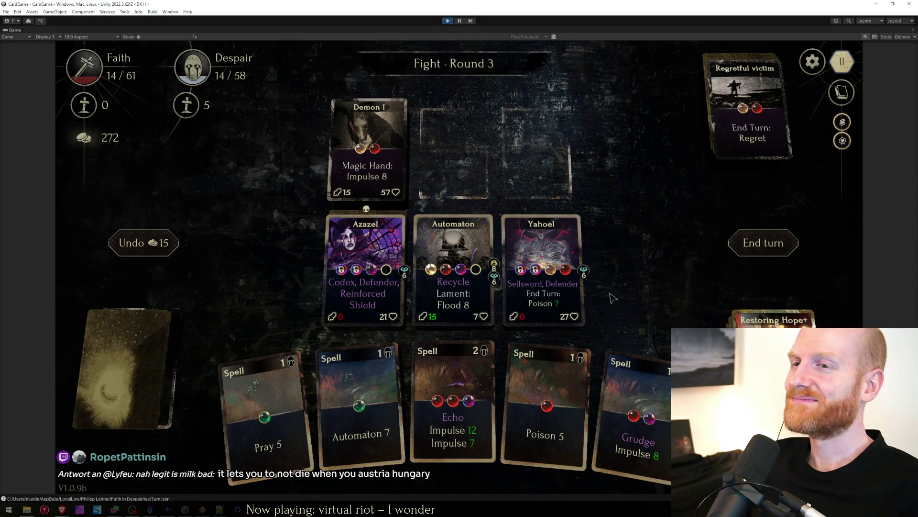
Cast Echo, Poison and Grudge on Demon I, turn Azazel into an Automaton, and end round three.
drag(452, 402, 368, 144)
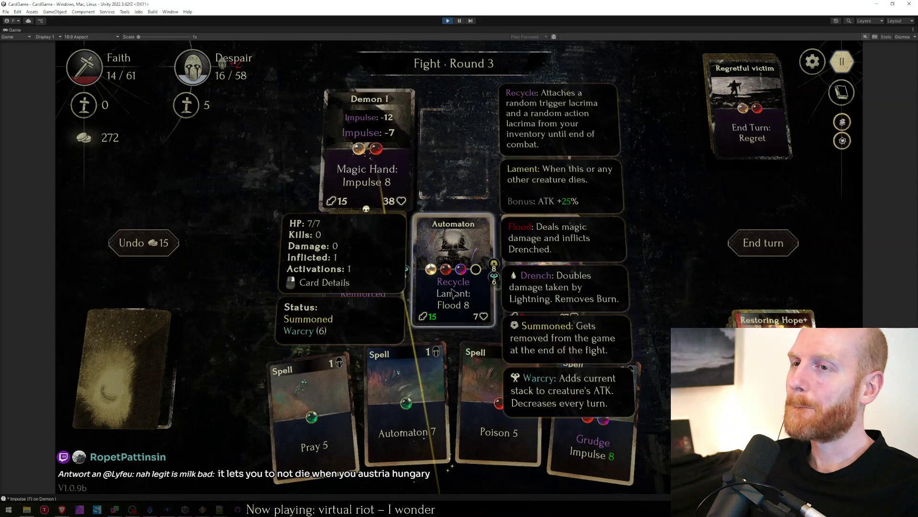
drag(499, 402, 368, 144)
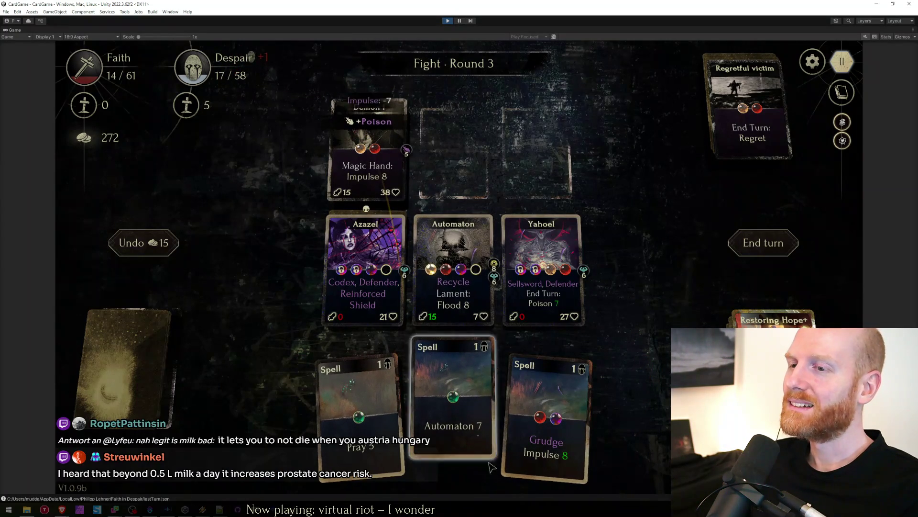
drag(452, 409, 365, 273)
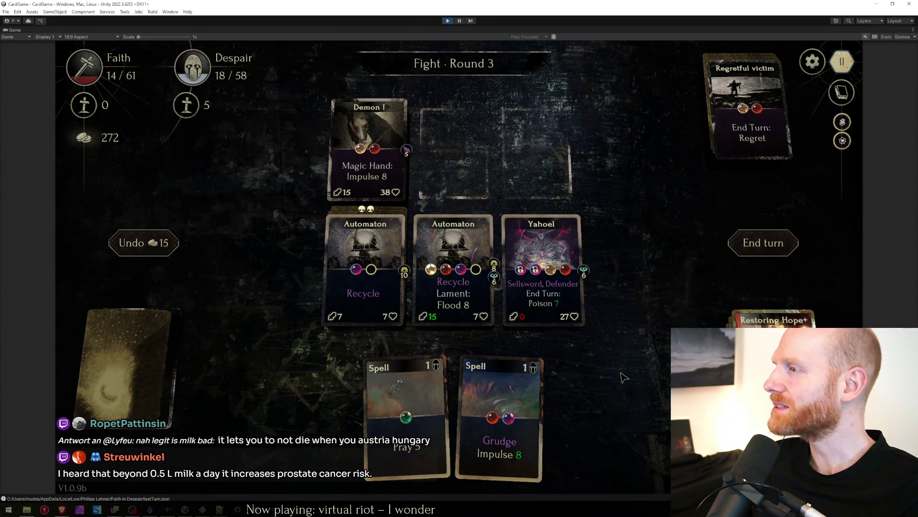
drag(501, 419, 368, 144)
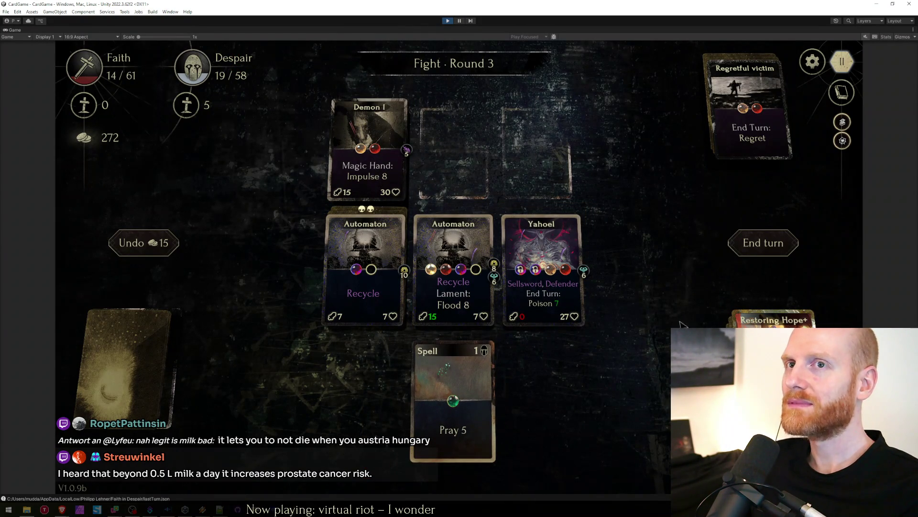
click(743, 251)
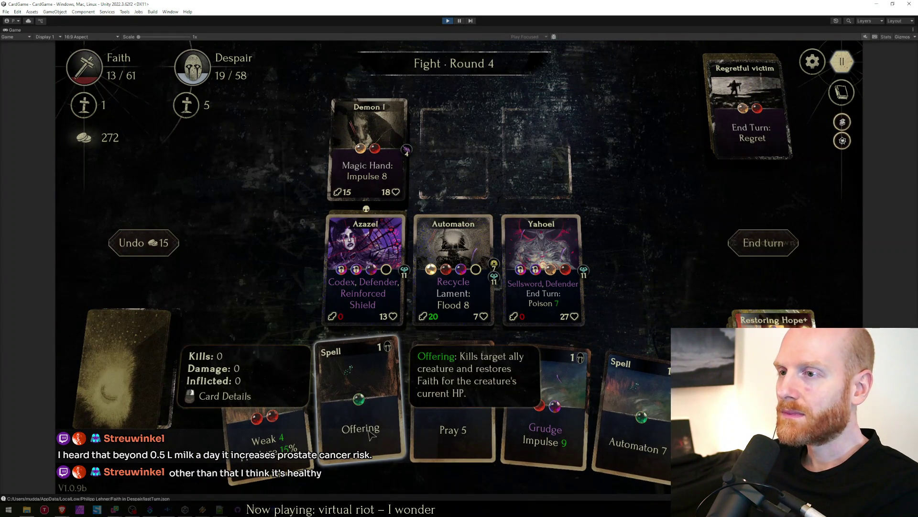
Sacrifice Yahoel for Faith, cast Grudge and Weak Fracture on Demon I, summon Automaton, and end the turn.
drag(385, 425, 542, 269)
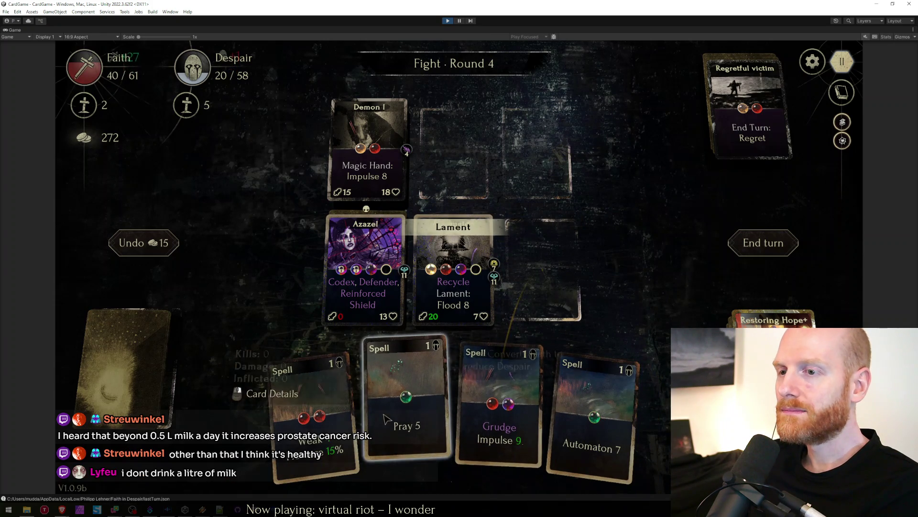
drag(488, 442, 370, 154)
drag(344, 431, 404, 309)
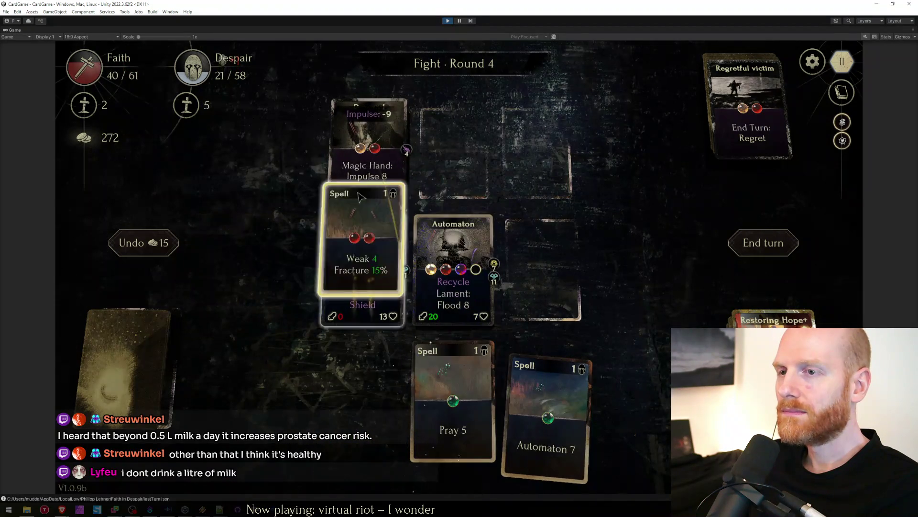
drag(484, 431, 367, 266)
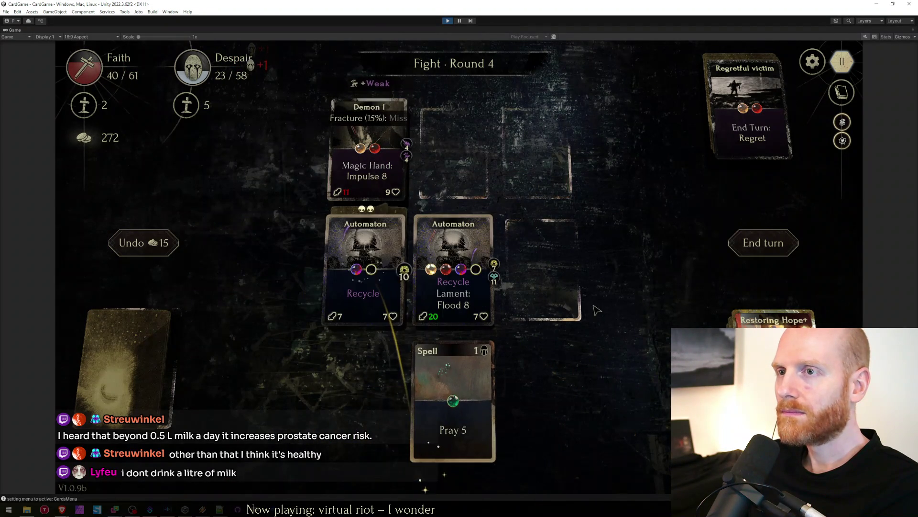
click(747, 243)
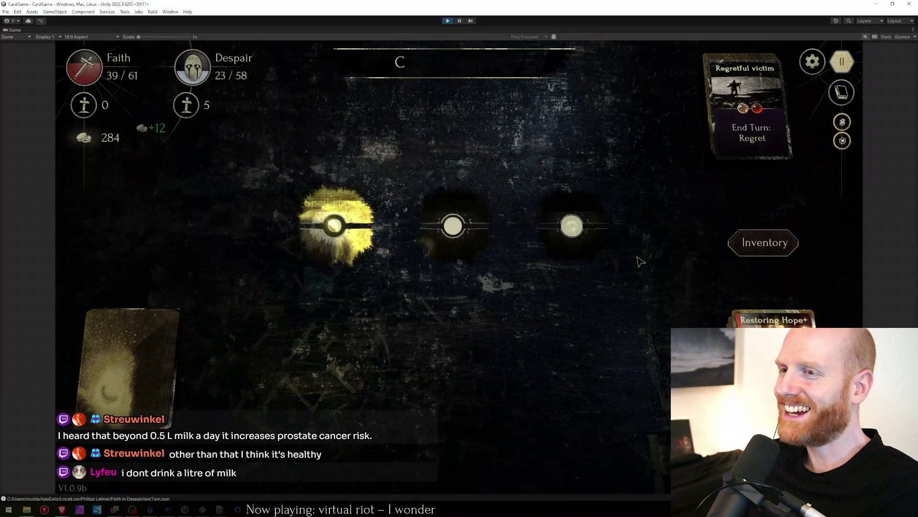
Take the reward, choose the Sacrifice event and skip the sacrifice.
click(565, 228)
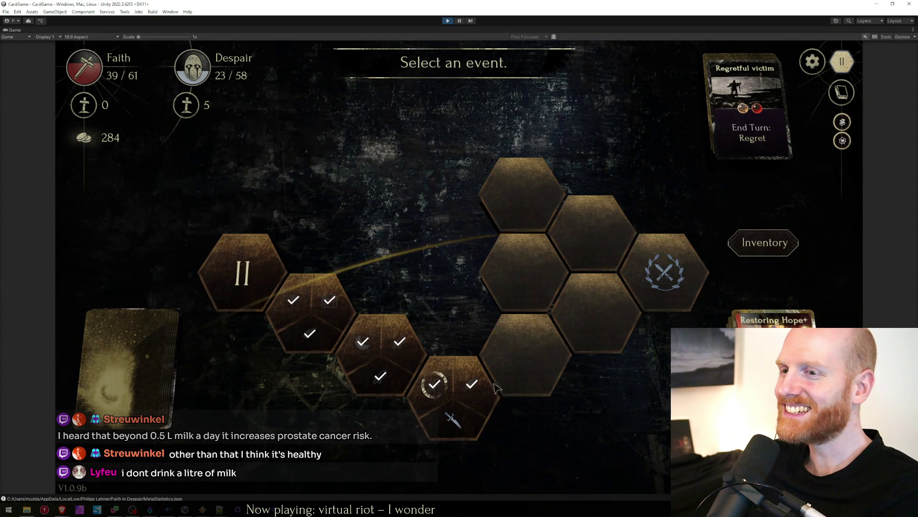
click(462, 425)
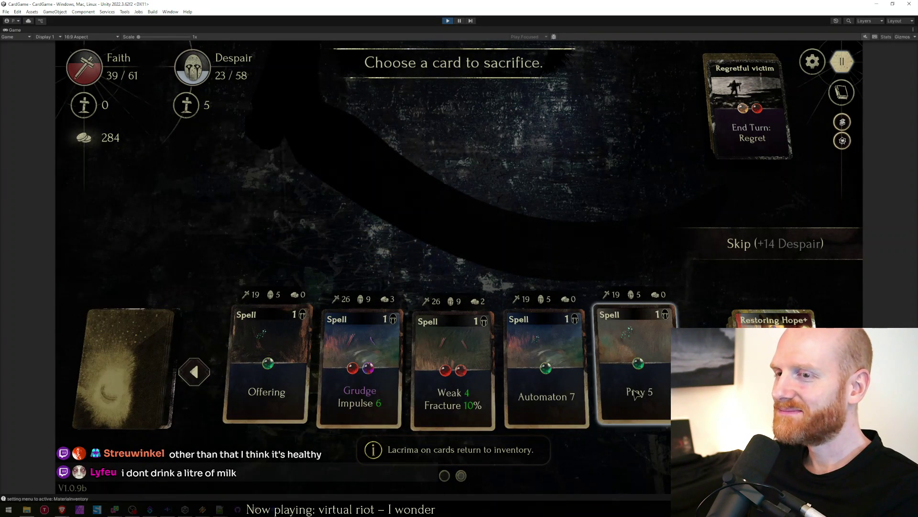
click(739, 259)
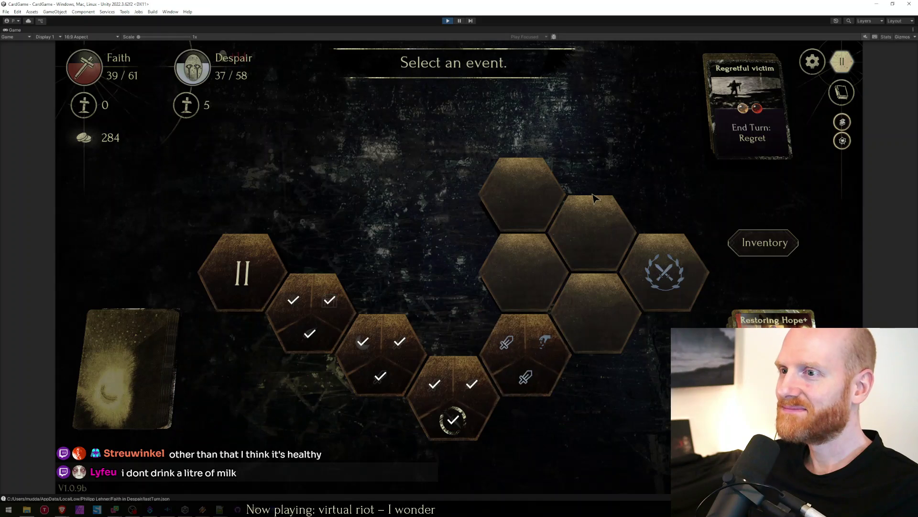
Buy a lacrima pack at the shop, leave it, and view the inventory with the lacrima list sorted.
click(495, 316)
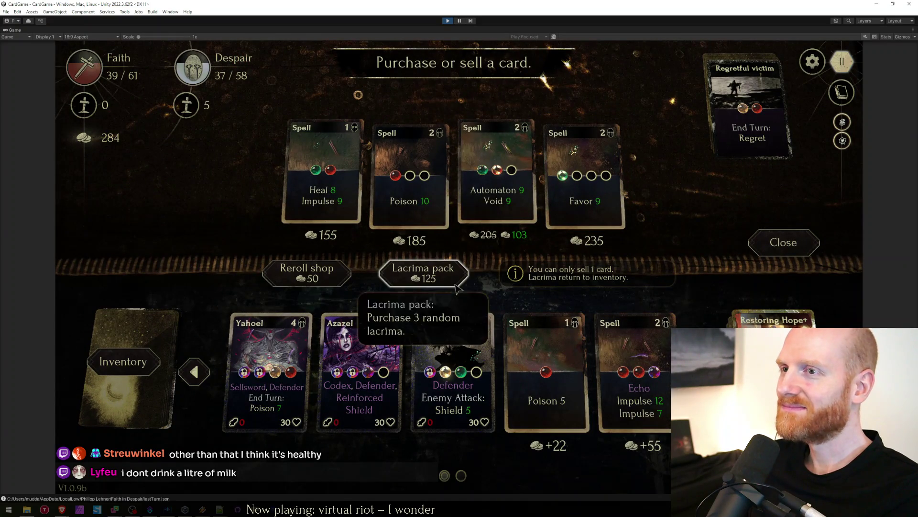
click(423, 271)
click(768, 248)
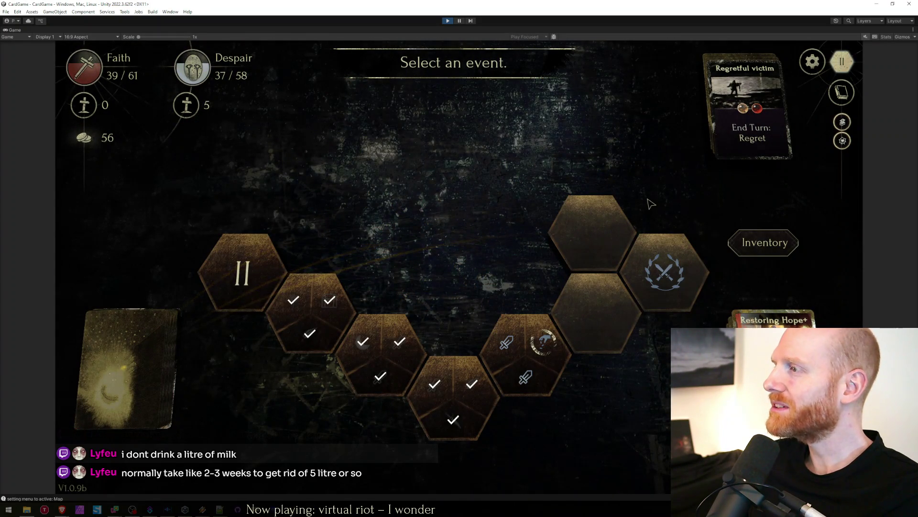
click(765, 243)
click(763, 119)
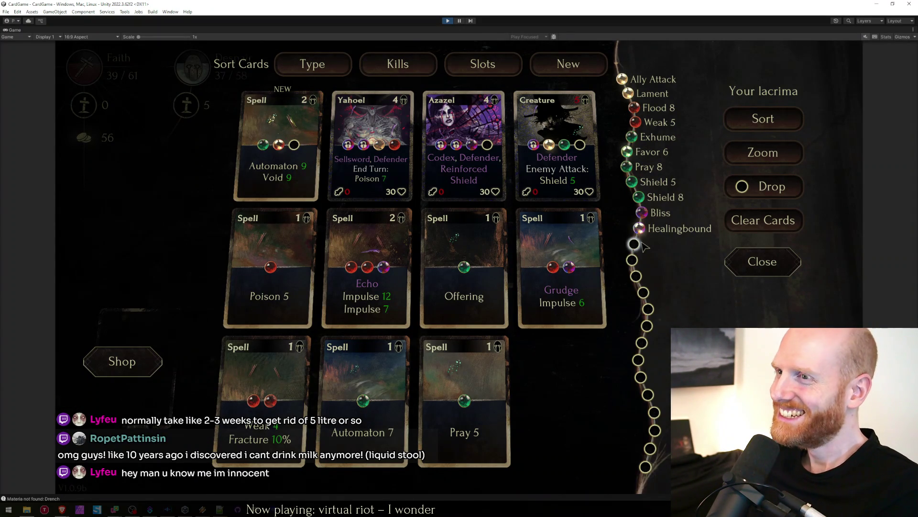
mouse_move(533, 123)
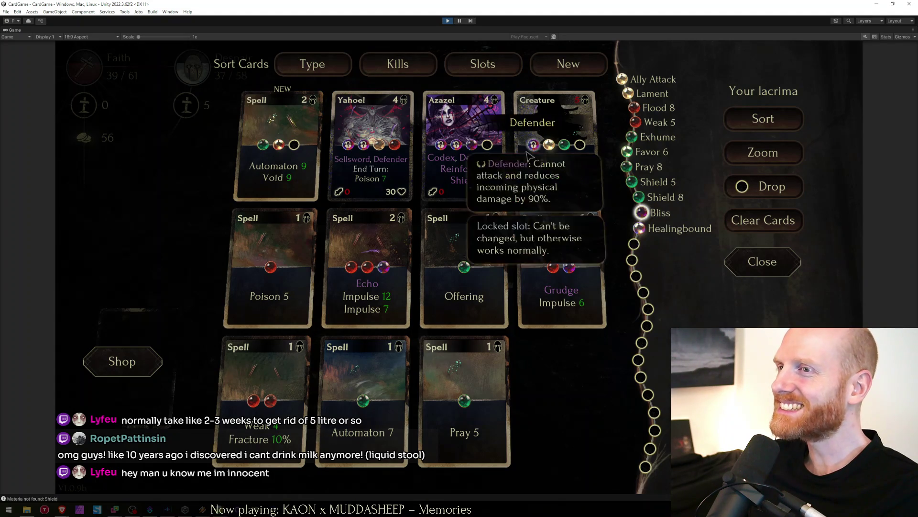
Rearrange the Automaton card's gems and socket Shield 8 into its emptied slot.
click(499, 156)
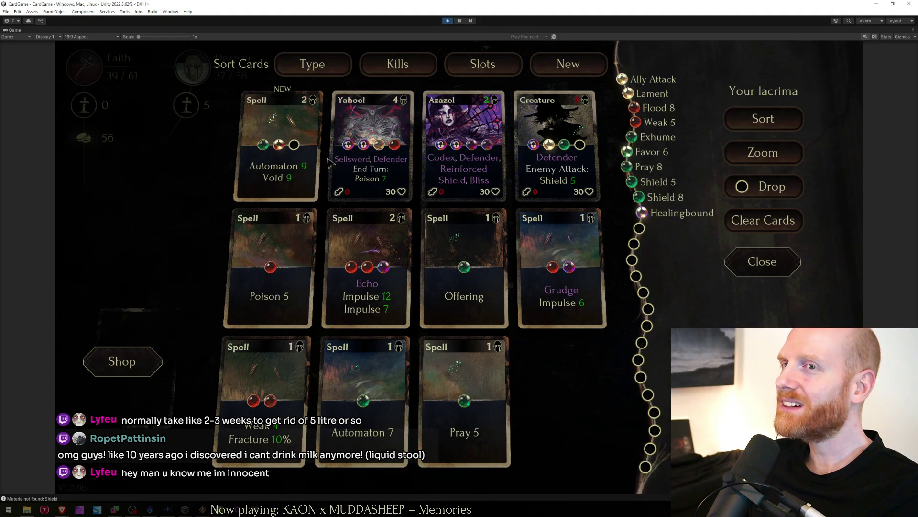
drag(279, 144, 288, 151)
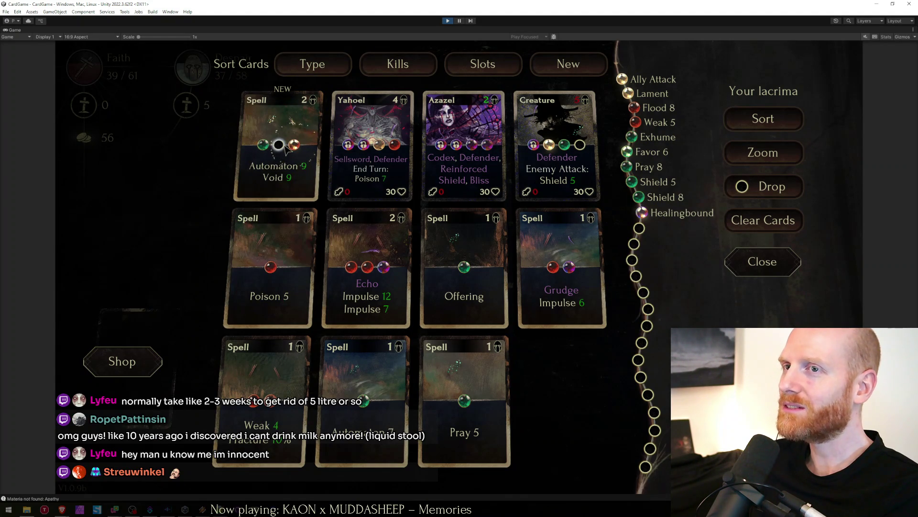
click(284, 146)
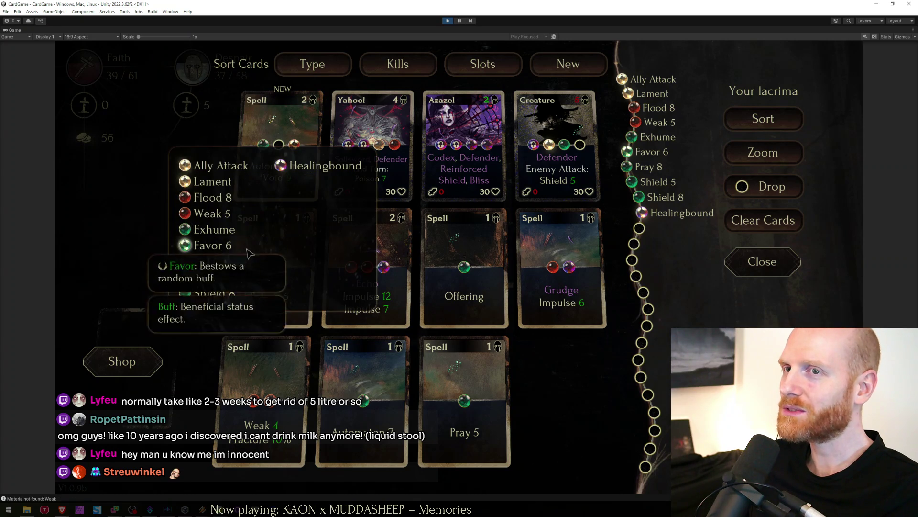
click(209, 245)
drag(307, 145, 625, 153)
click(294, 146)
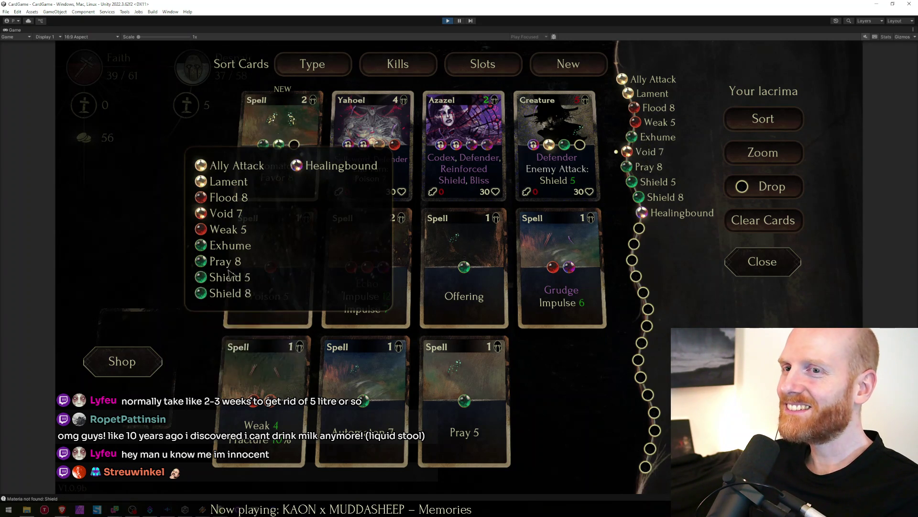
click(230, 292)
Socket Void 7 into the Creature card, sort the remaining lacrima, and close the collection.
click(762, 118)
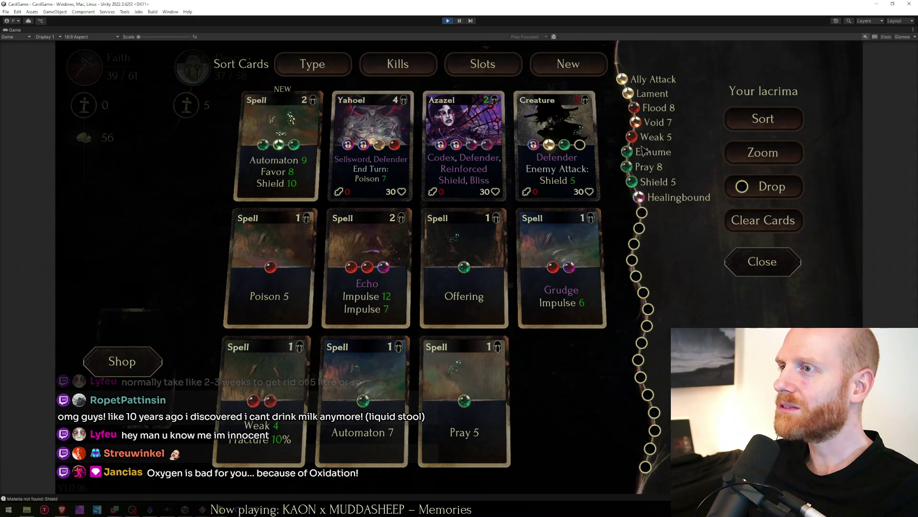
click(657, 122)
click(793, 124)
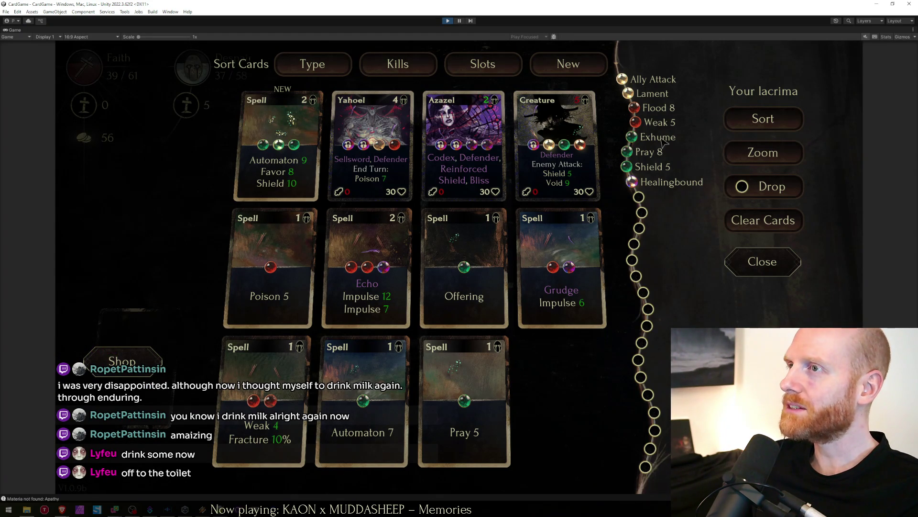
key(Escape)
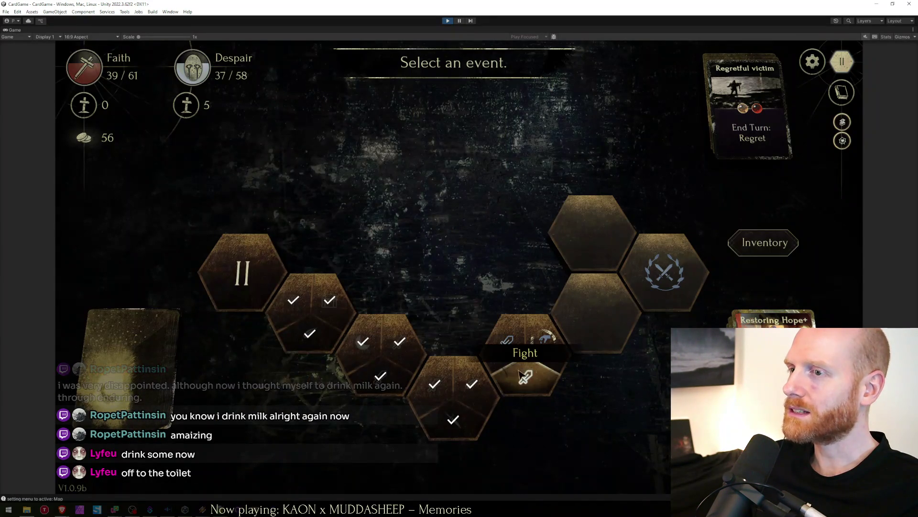
Start the fight, deploy Yahoel and Azazel, cast Grudge and Weak on Demon III, play Automaton, end round one.
click(502, 331)
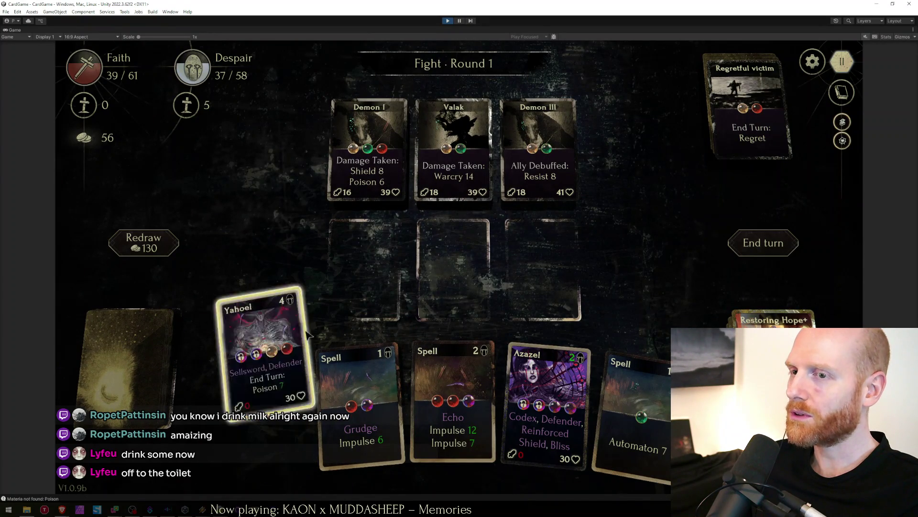
drag(262, 352, 367, 266)
mouse_move(506, 387)
mouse_down()
mouse_move(497, 303)
mouse_move(495, 316)
mouse_up()
drag(494, 401, 453, 269)
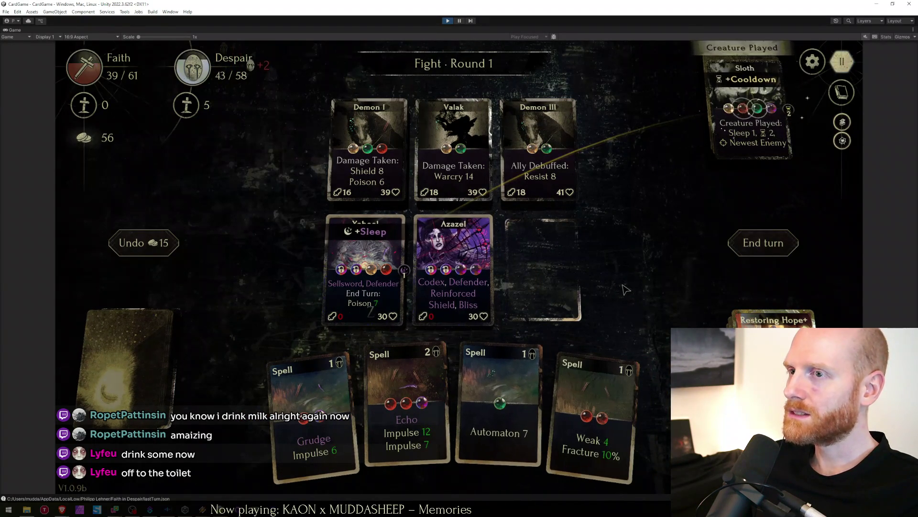
drag(332, 434, 512, 143)
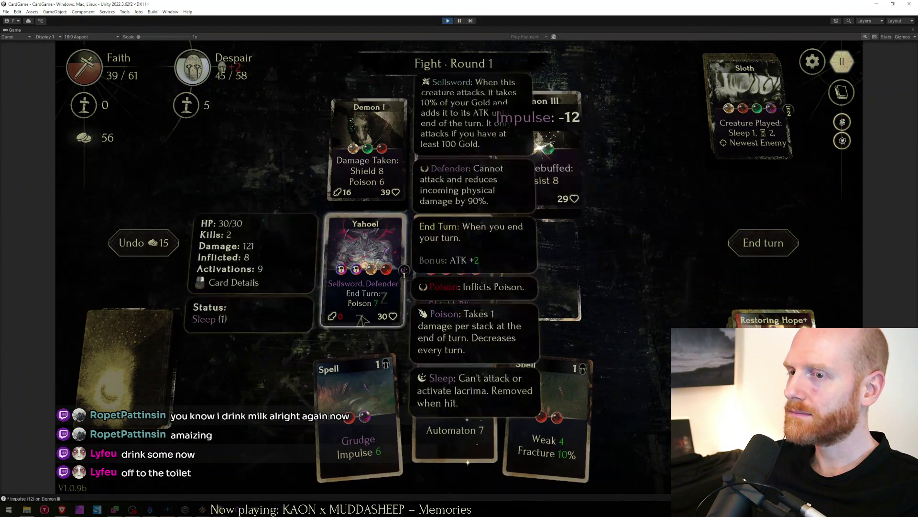
drag(309, 416, 531, 269)
drag(537, 420, 539, 147)
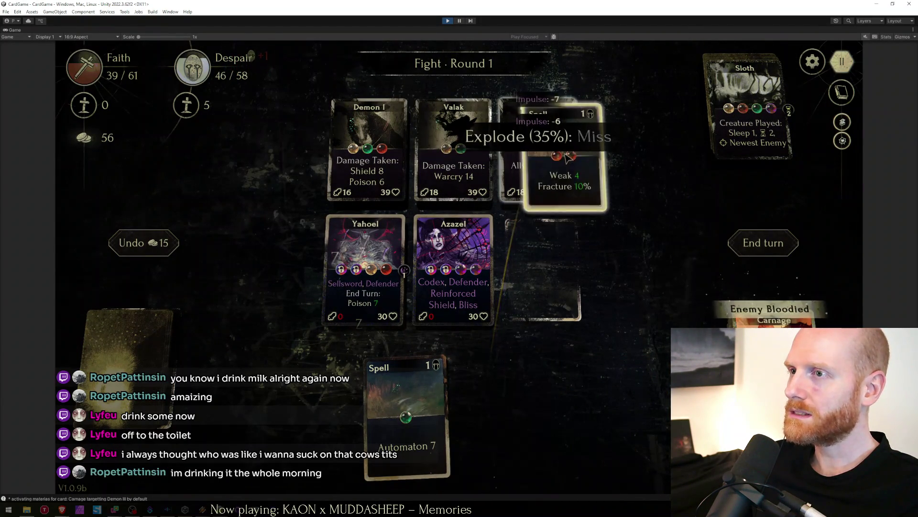
mouse_move(446, 409)
mouse_down()
mouse_move(574, 271)
mouse_move(546, 266)
mouse_up()
click(763, 242)
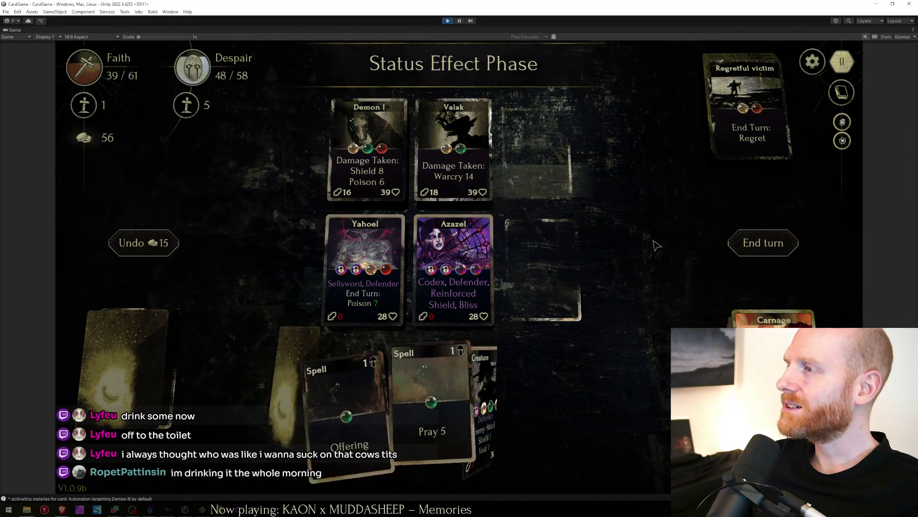
Summon an Automaton, rearrange so Azazel is middle and Automaton right, and end round two.
drag(625, 393, 628, 262)
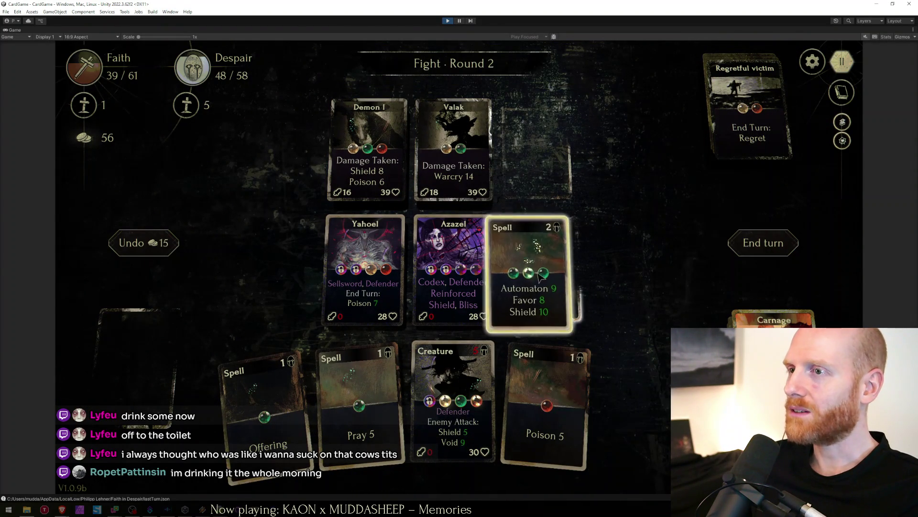
drag(543, 269, 459, 269)
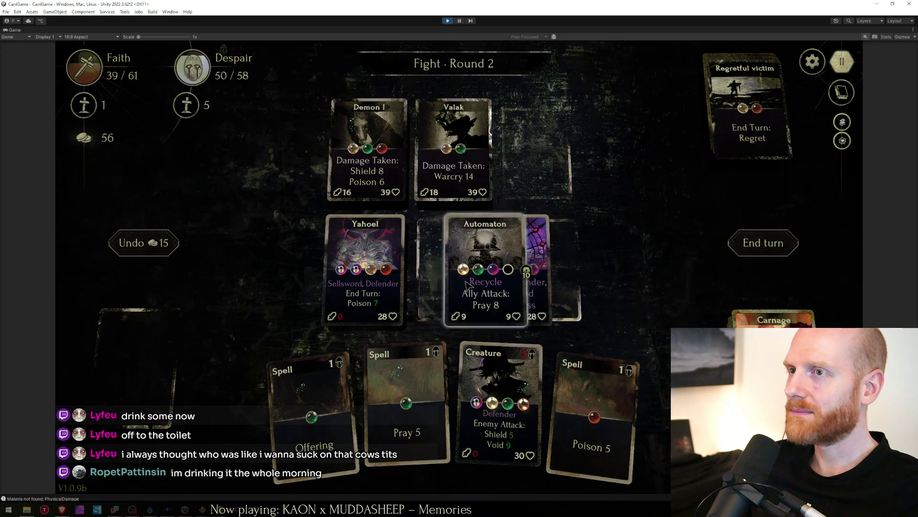
drag(546, 288, 456, 269)
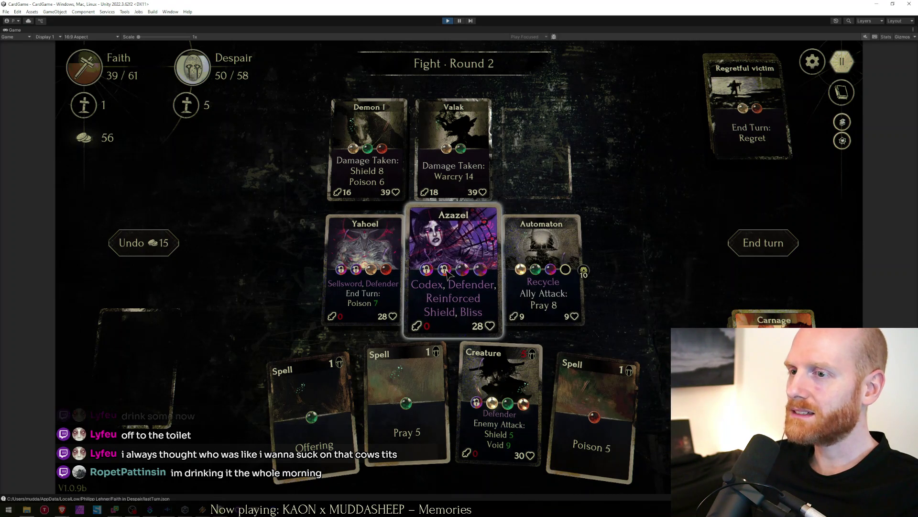
click(764, 243)
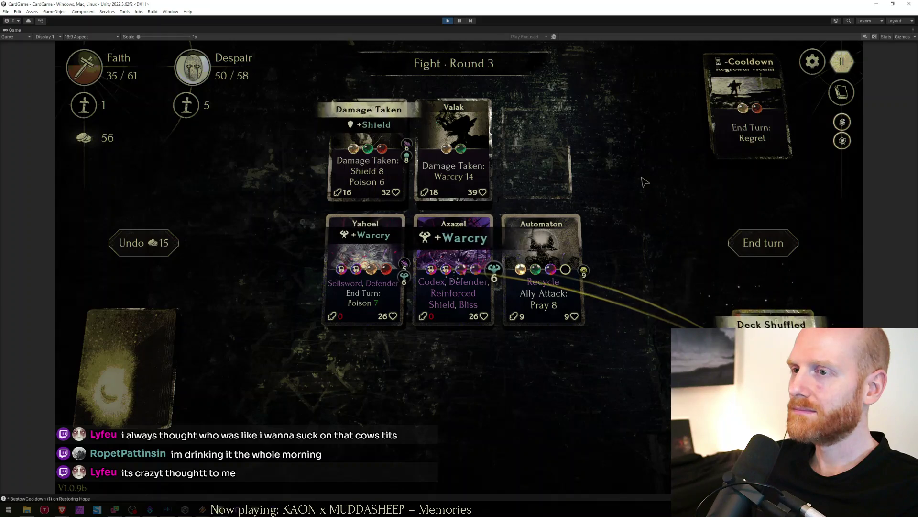
Play a Creature into Yahoel's slot, summon another Automaton, poison Valak with Poison 5, end round three.
drag(355, 402, 365, 265)
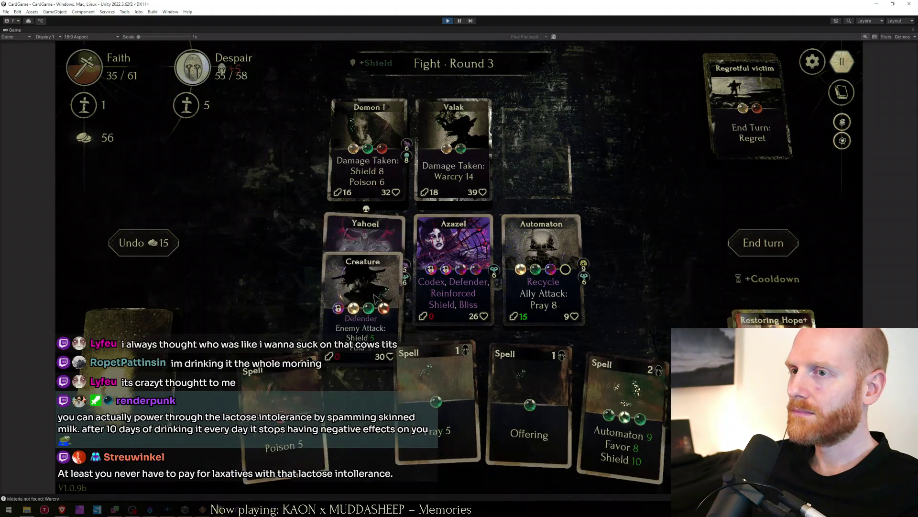
drag(592, 436, 472, 267)
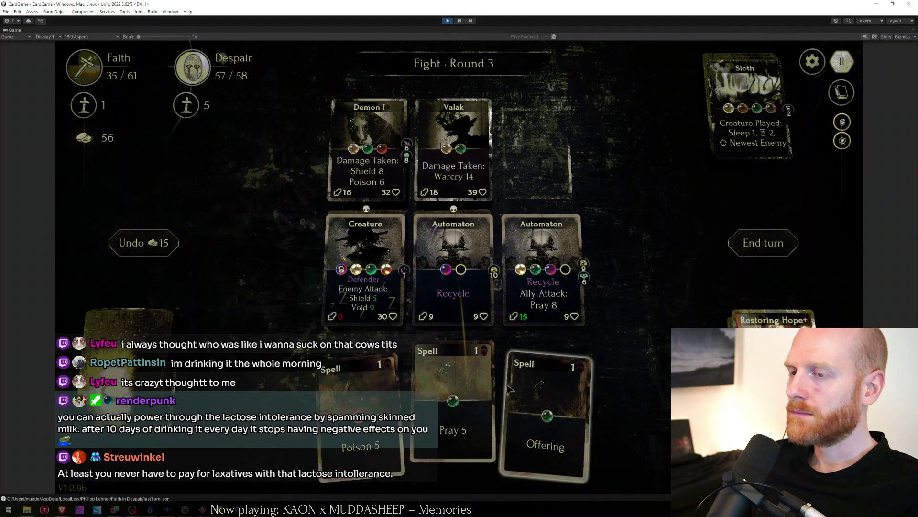
mouse_move(337, 405)
mouse_down()
mouse_move(451, 291)
mouse_move(444, 302)
mouse_up()
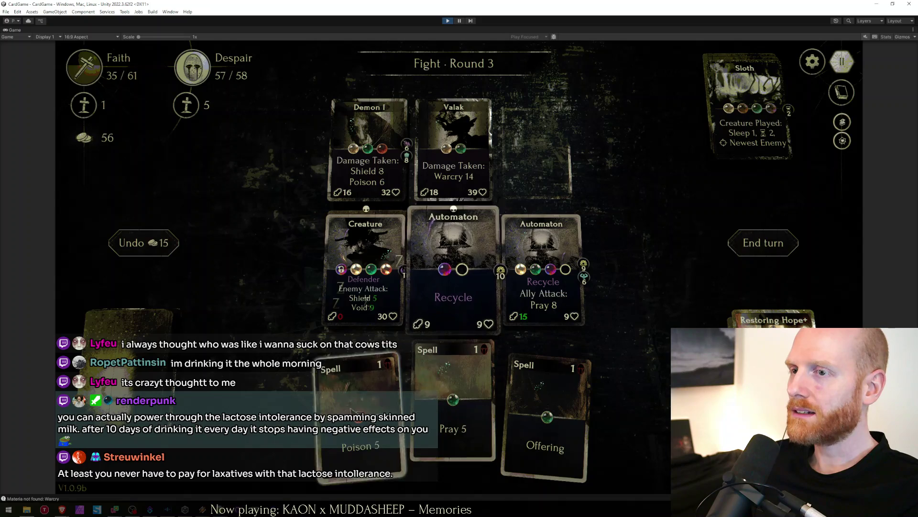
drag(352, 403, 459, 131)
click(762, 242)
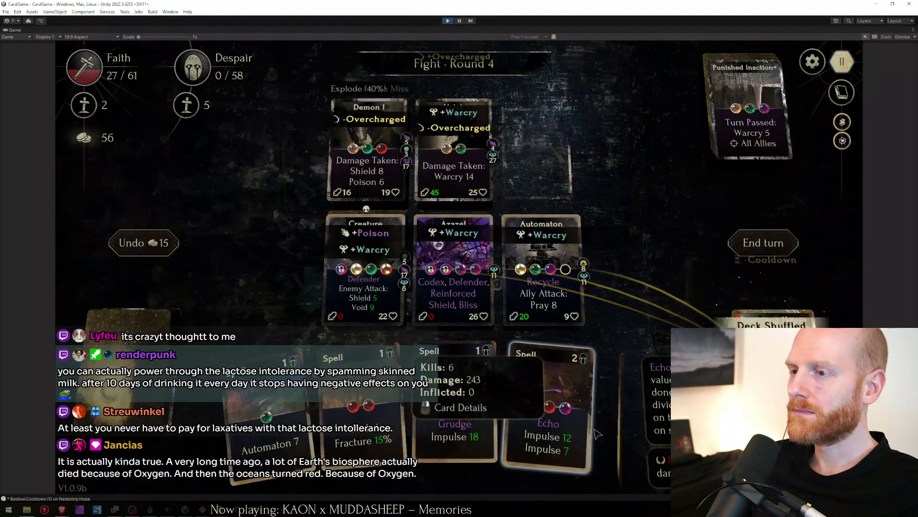
Cast Echo on Valak and Grudge on Demon I, end round four, then switch to the browser.
drag(560, 409, 463, 172)
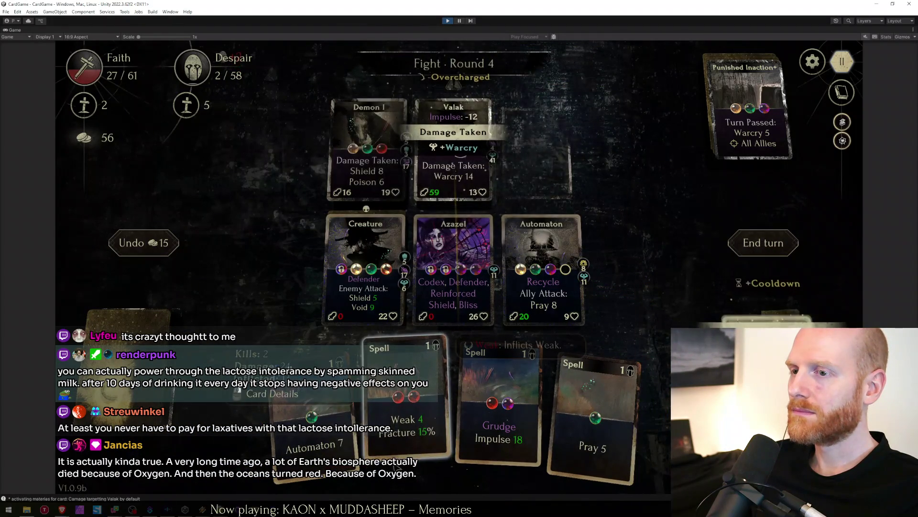
drag(499, 417, 366, 148)
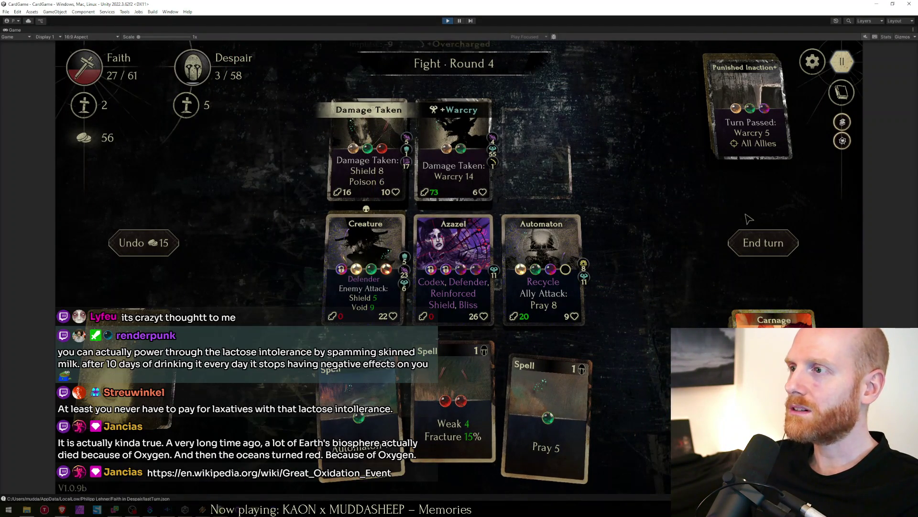
click(757, 242)
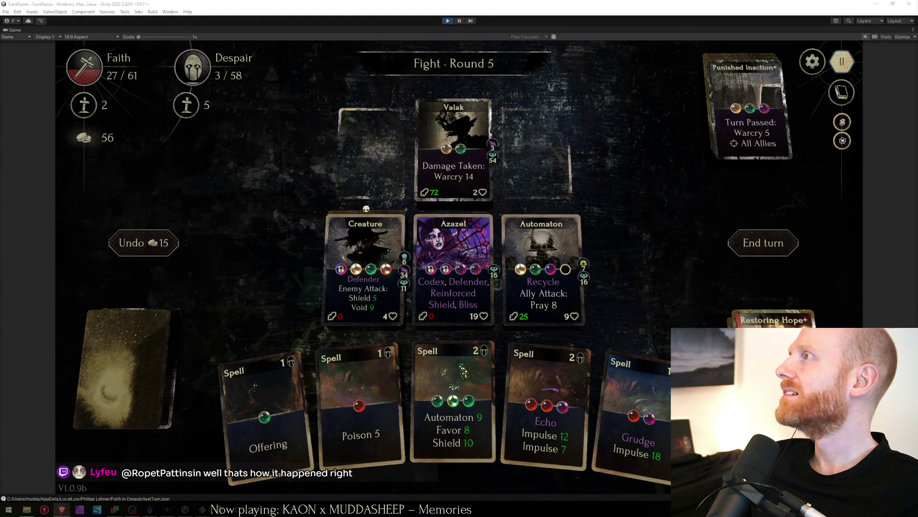
key(alt+Tab)
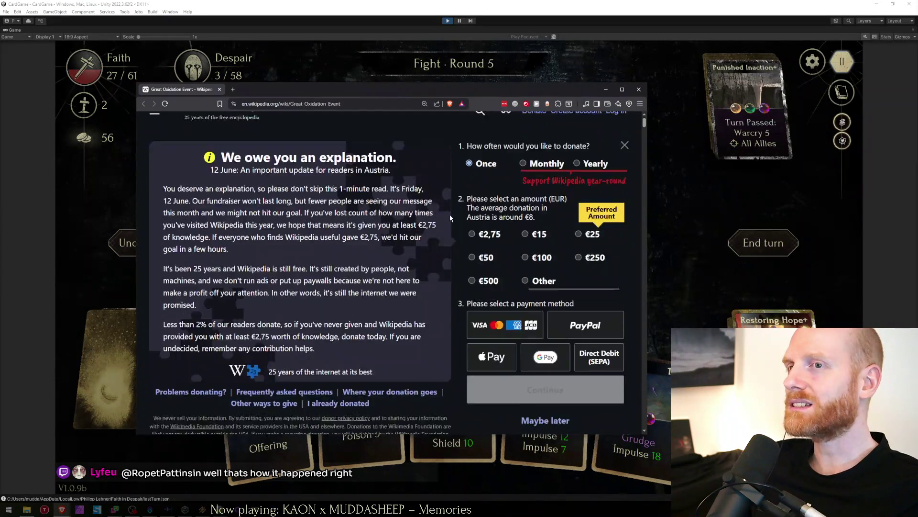
scroll(396, 206, down, 3)
scroll(396, 207, down, 3)
scroll(396, 206, down, 3)
scroll(578, 256, up, 2)
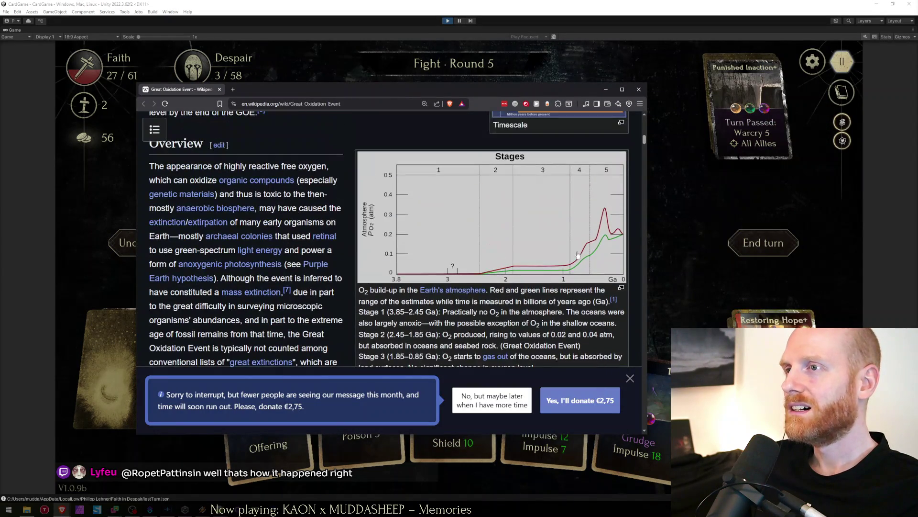
scroll(590, 234, down, 5)
scroll(488, 200, down, 5)
scroll(388, 165, down, 5)
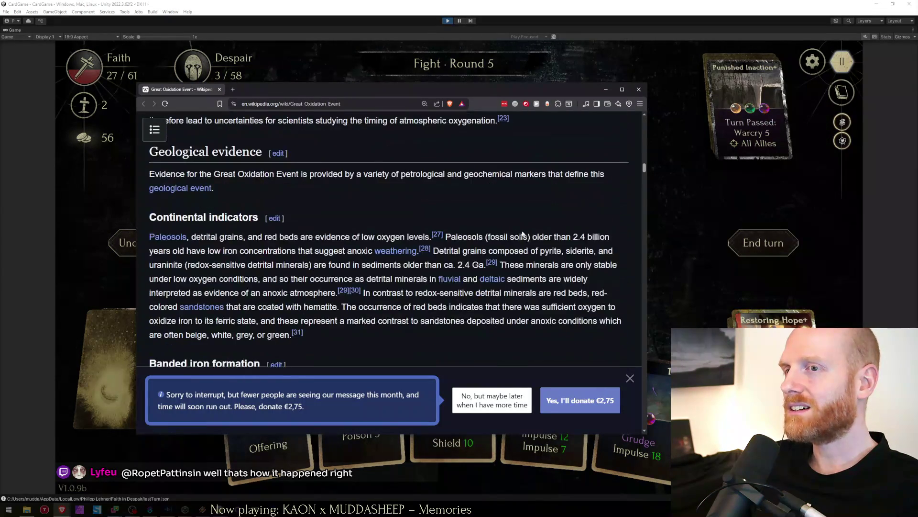
scroll(285, 126, down, 5)
Close the Great Oxidation Event article and switch to the YouTube window.
click(219, 89)
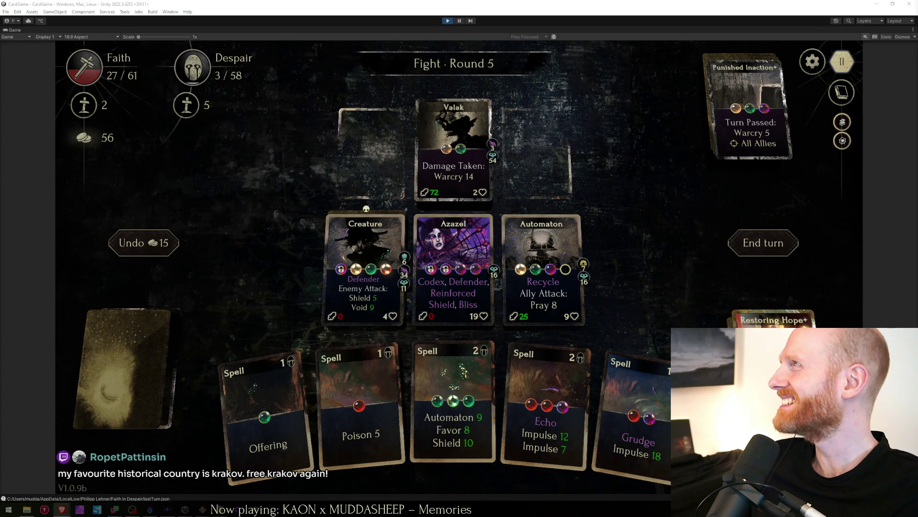
key(alt+Tab)
Pause the lactose intolerance video and return to the card game.
click(413, 307)
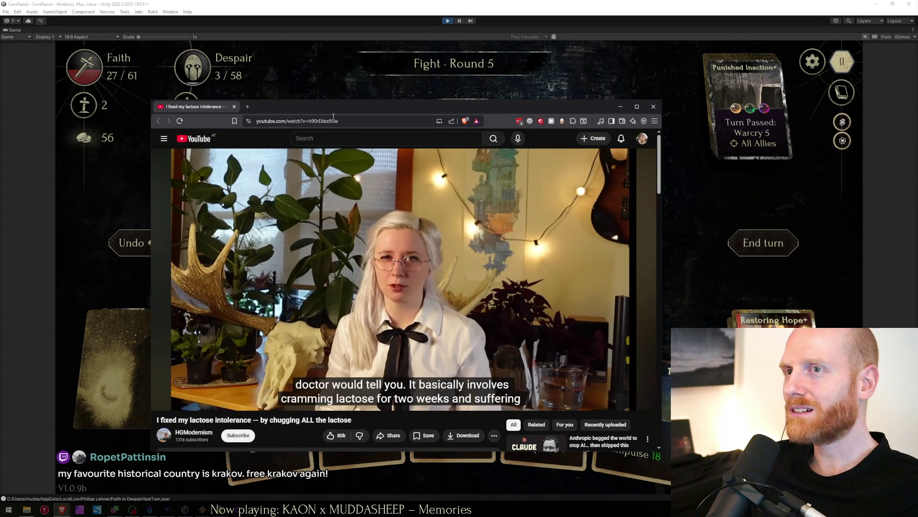
key(alt+Tab)
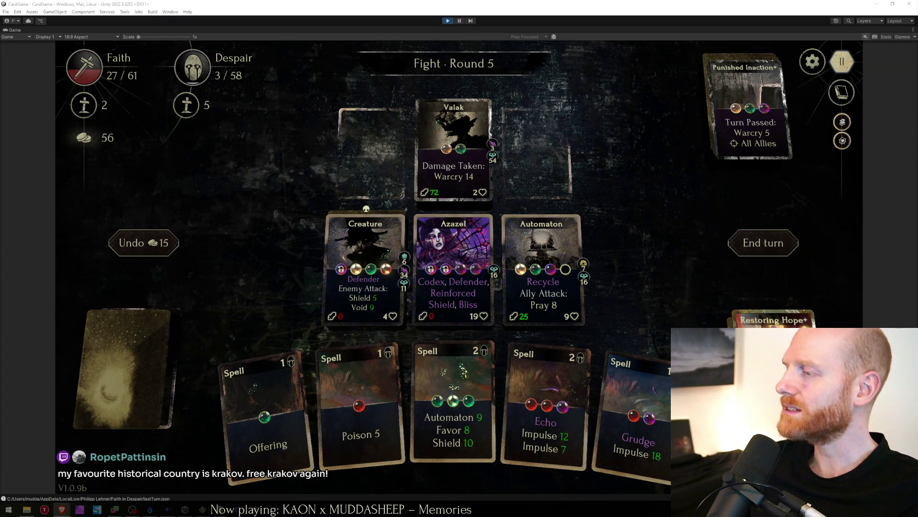
Finish the fight with Echo, collect the reward and start the next fight.
drag(545, 409, 509, 216)
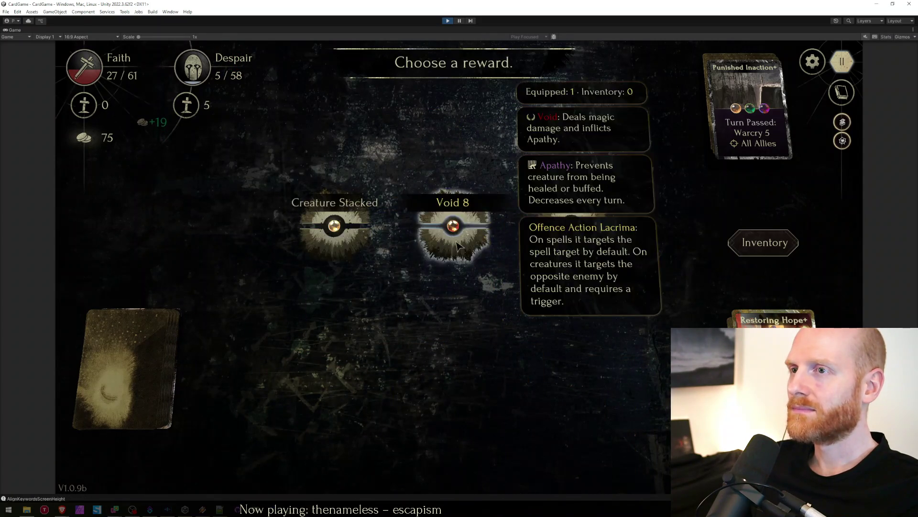
click(447, 226)
click(522, 383)
Deploy Azazel and Yahoel, cast Echo and Weak on Demon II and Automaton on the middle creature over two rounds.
mouse_move(302, 409)
mouse_down()
mouse_move(369, 276)
mouse_move(366, 265)
mouse_move(542, 266)
mouse_up()
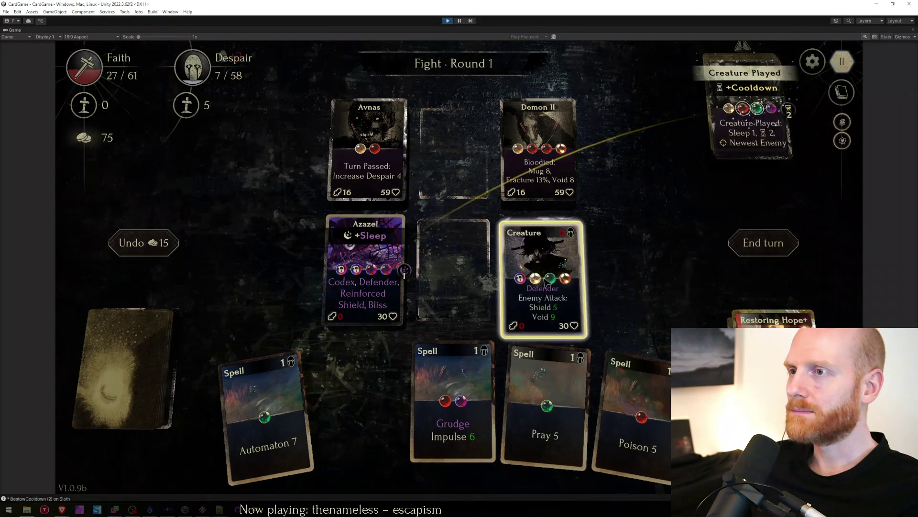
click(738, 246)
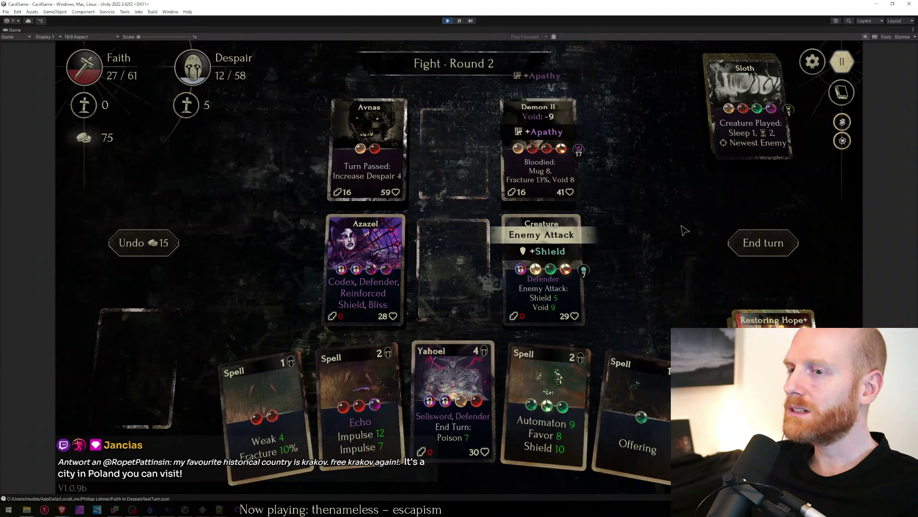
drag(452, 402, 526, 275)
drag(359, 413, 538, 151)
drag(356, 434, 538, 144)
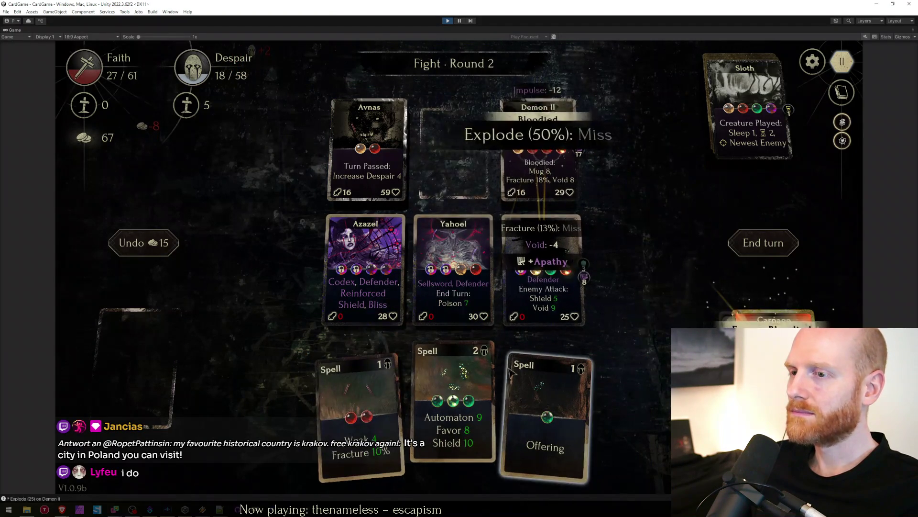
mouse_move(407, 409)
mouse_down()
mouse_move(454, 272)
mouse_move(365, 273)
mouse_up()
click(759, 246)
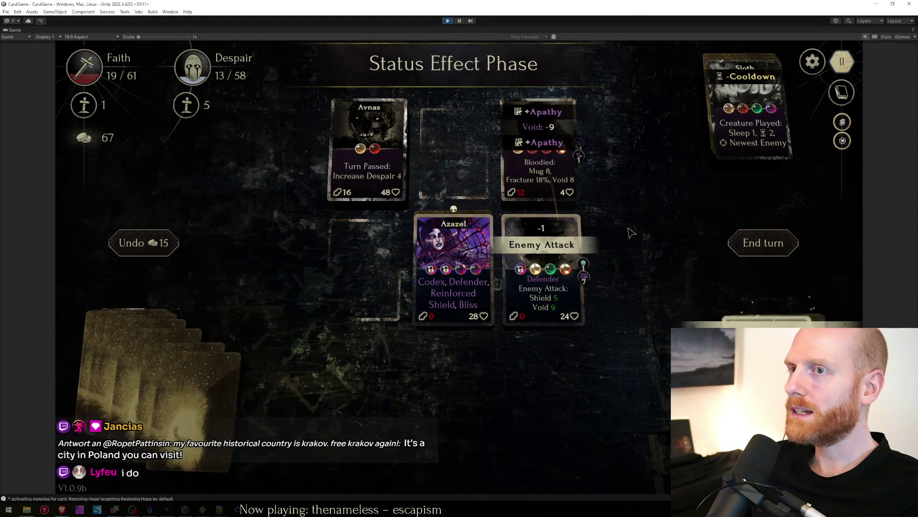
Shift Azazel left, then hit Avnas with Impulse, Poison 5 and Echo to kill it and take Shield 7.
mouse_move(453, 265)
mouse_down()
mouse_move(391, 246)
mouse_move(370, 259)
mouse_up()
click(764, 243)
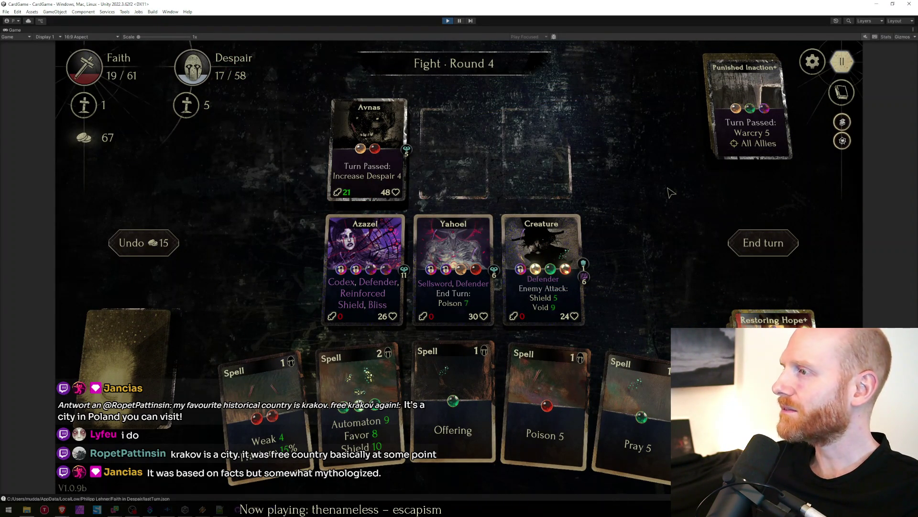
click(763, 242)
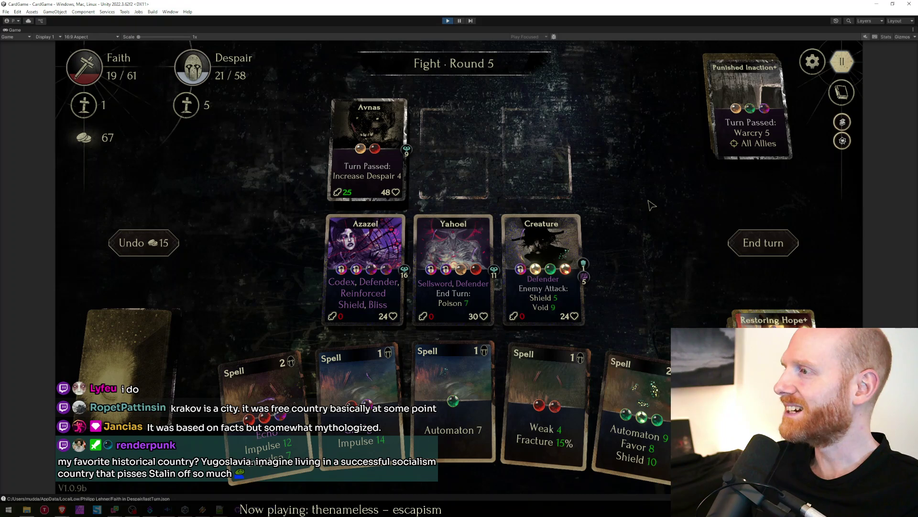
drag(264, 402, 366, 273)
click(752, 248)
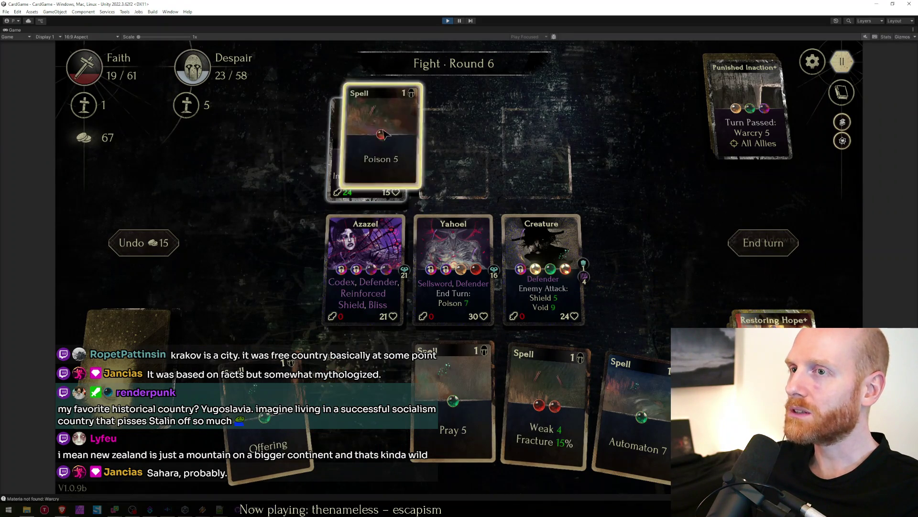
drag(361, 417, 370, 143)
key(space)
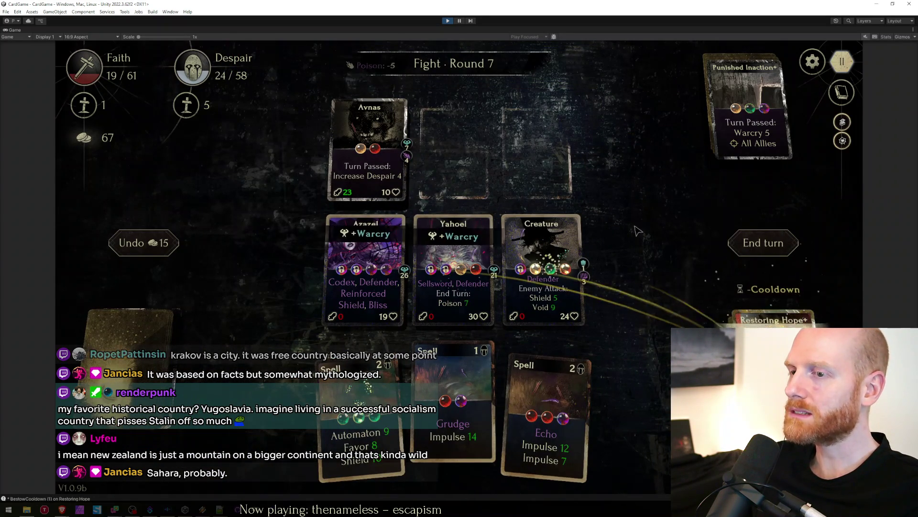
drag(468, 391, 370, 143)
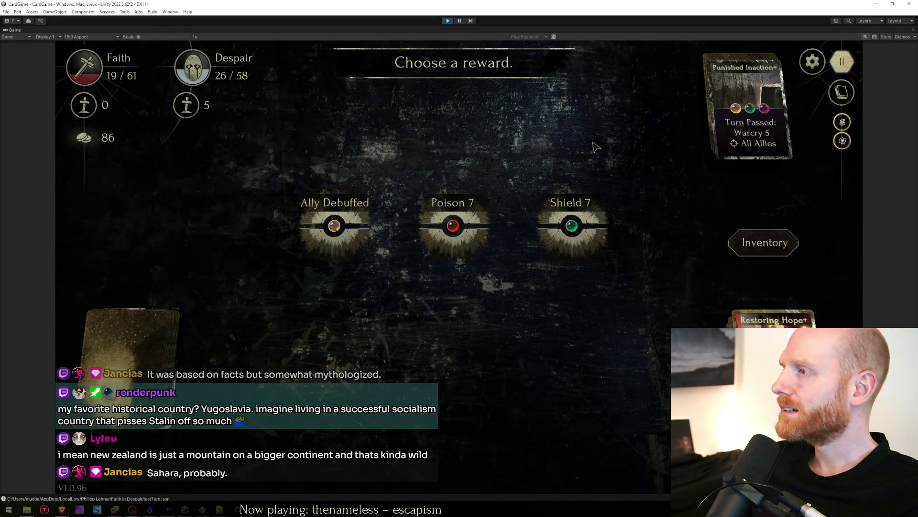
click(571, 225)
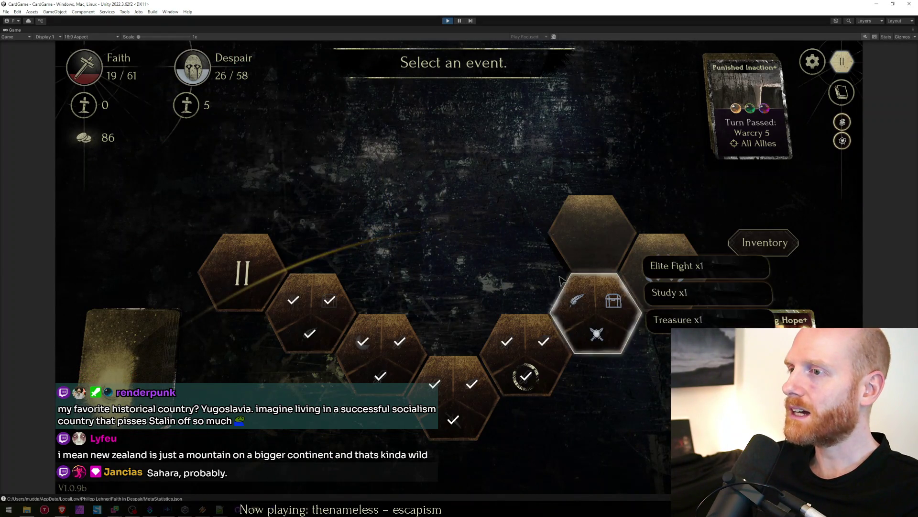
Enter the elite fight, redraw the hand, deploy Azazel and Automatons, hit Camio with Echo Impulse, end turn.
click(602, 313)
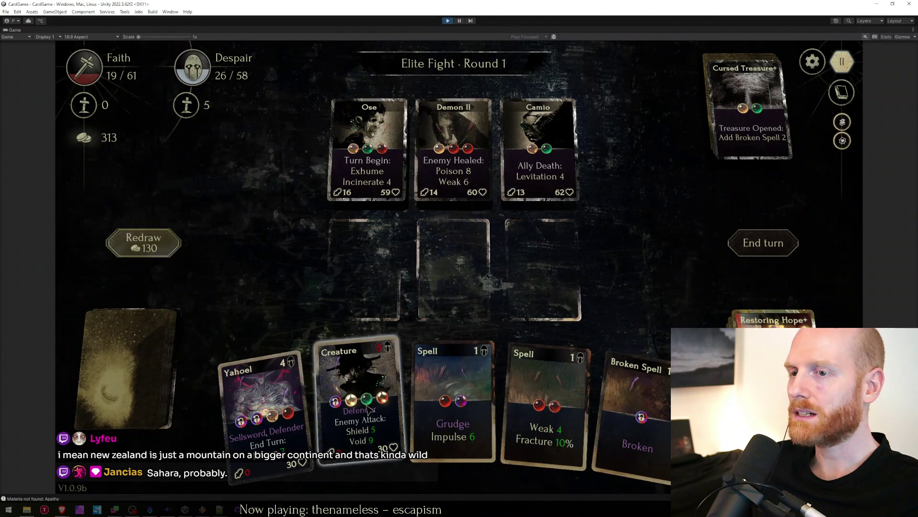
click(169, 248)
drag(367, 416, 390, 264)
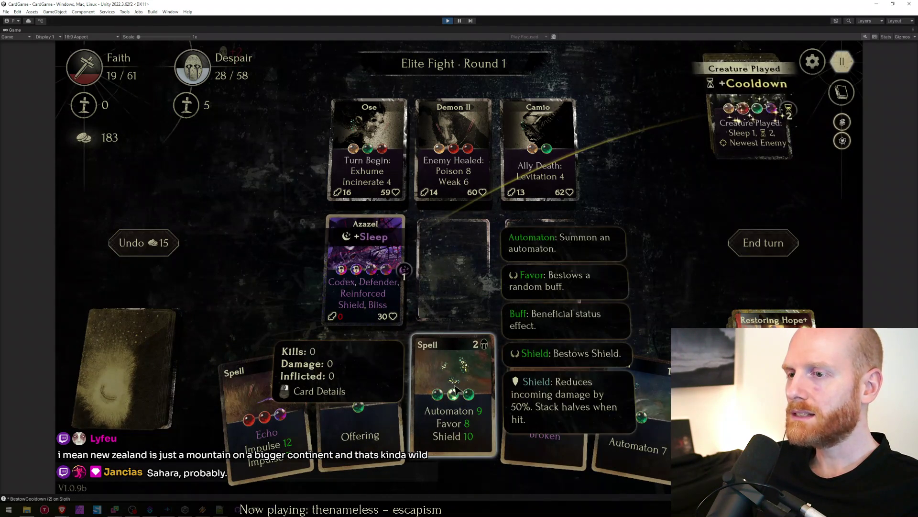
drag(455, 388, 453, 269)
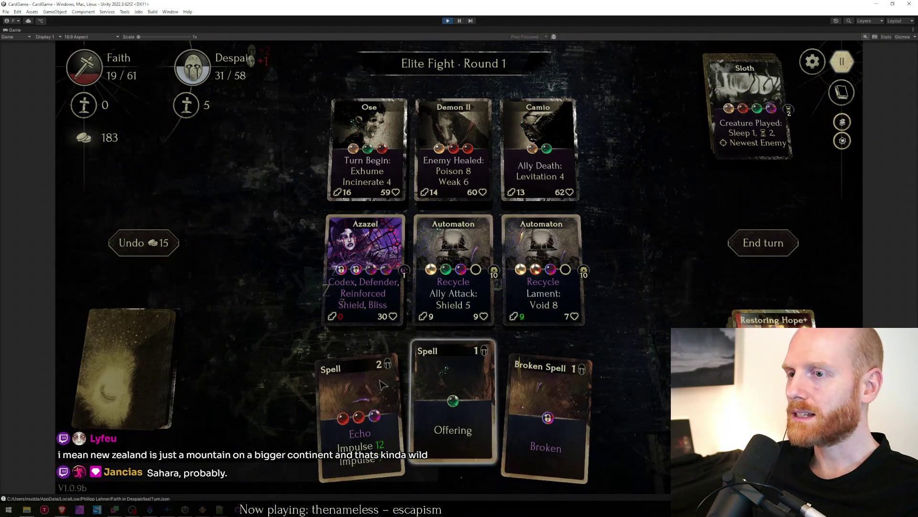
drag(382, 385, 539, 151)
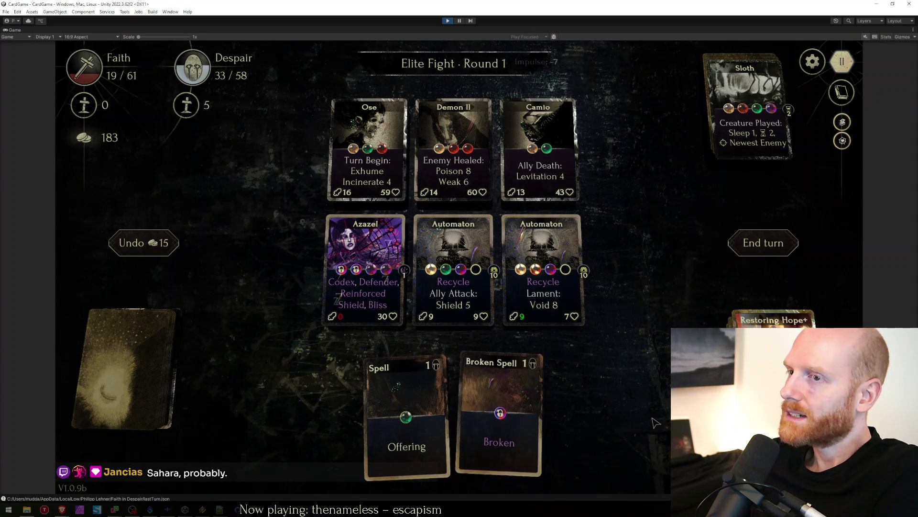
click(762, 251)
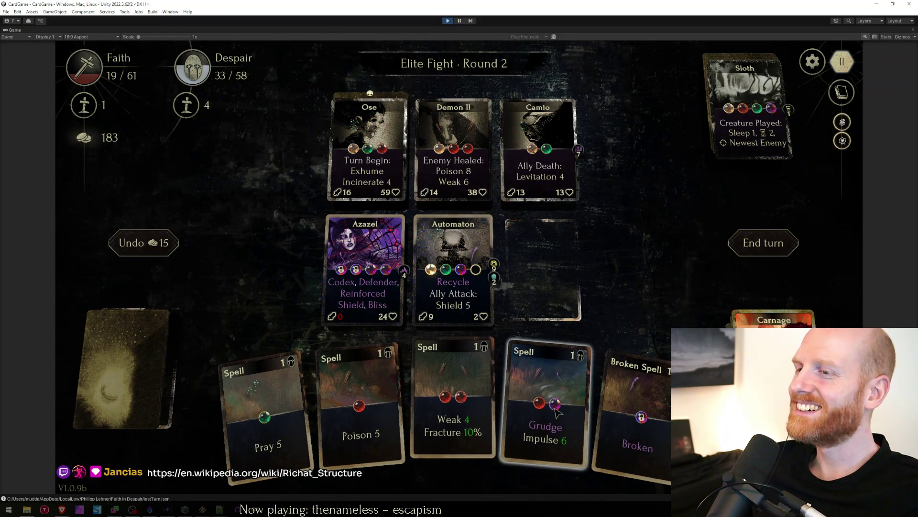
Cast Grudge, Weak and Poison on Camio, end the turn, then pull the Wikipedia window over the game.
drag(546, 413, 571, 152)
drag(512, 409, 548, 172)
drag(454, 439, 553, 144)
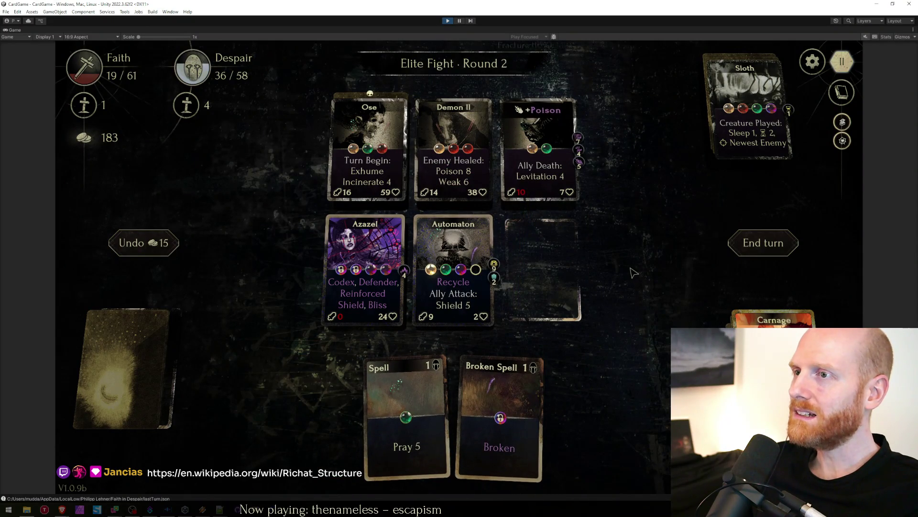
mouse_move(406, 413)
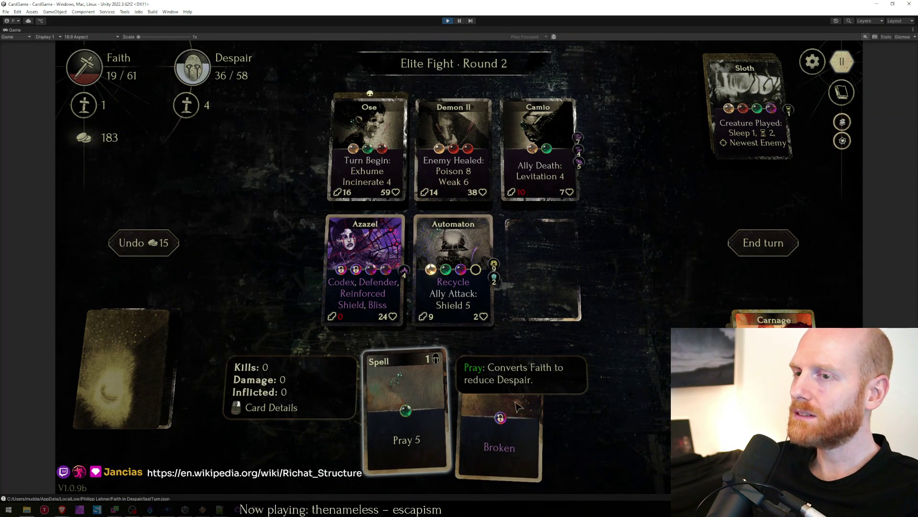
click(764, 243)
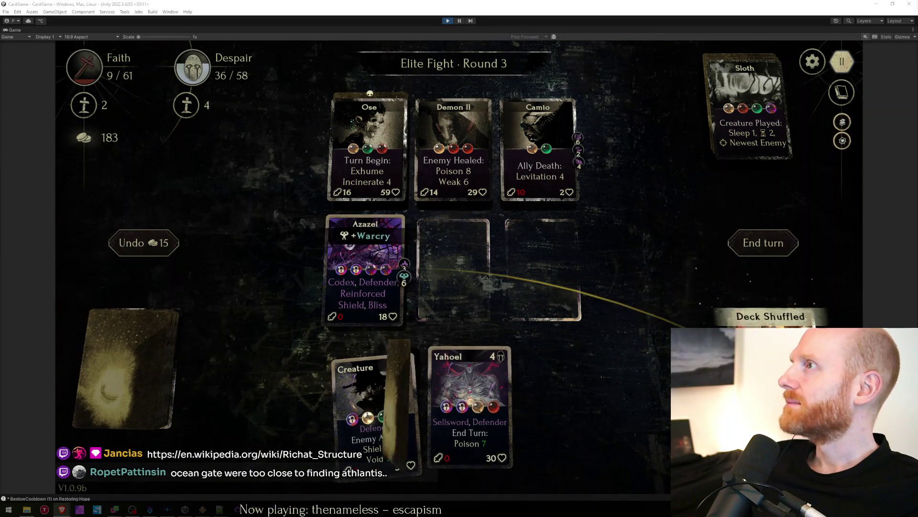
mouse_move(847, 50)
mouse_down()
mouse_move(393, 57)
mouse_move(510, 35)
mouse_move(495, 2)
mouse_up()
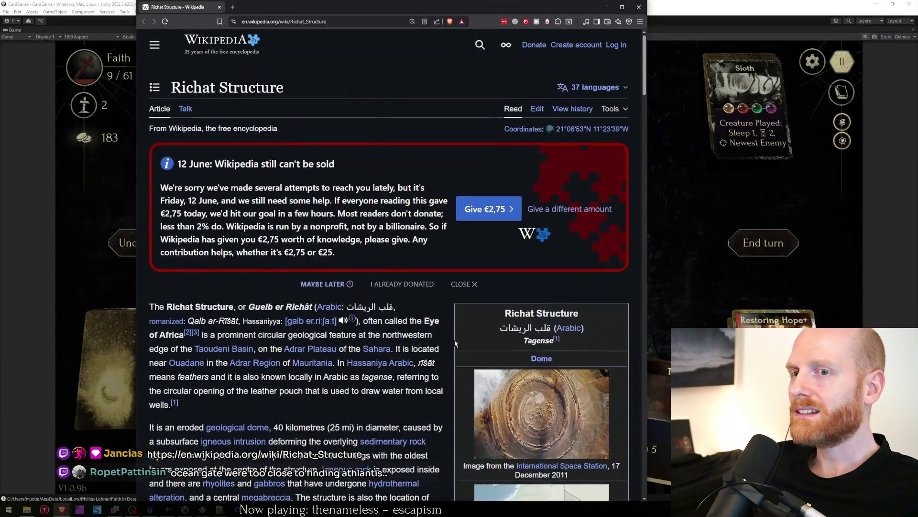
scroll(381, 273, down, 5)
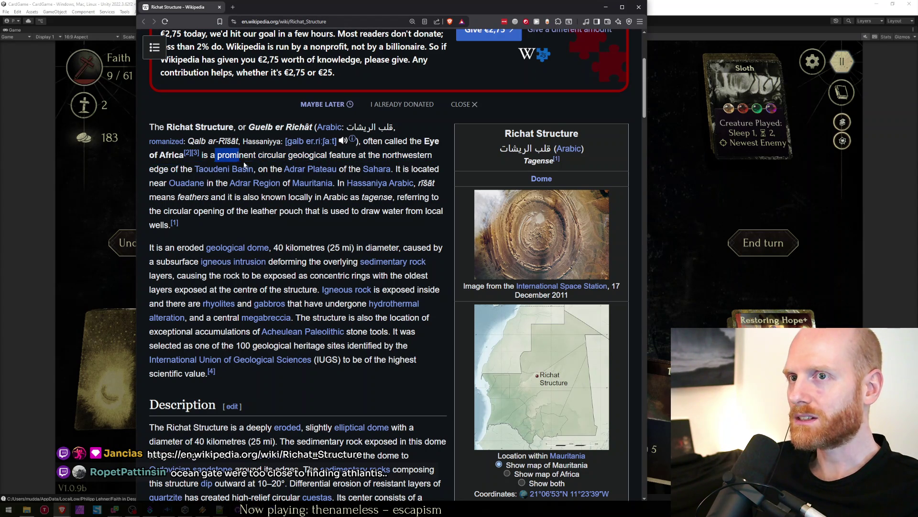
Skim the Richat Structure intro and open its satellite photo in the image viewer.
drag(245, 165, 271, 228)
click(272, 228)
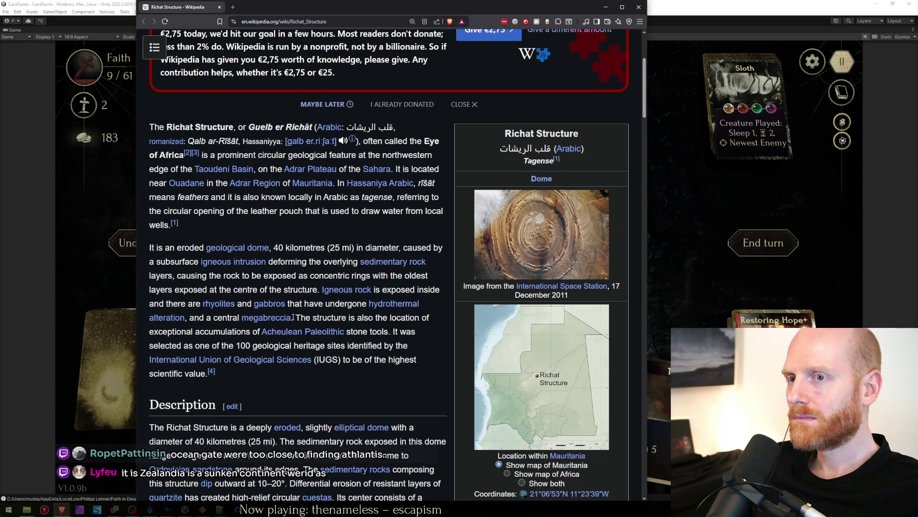
scroll(293, 317, down, 2)
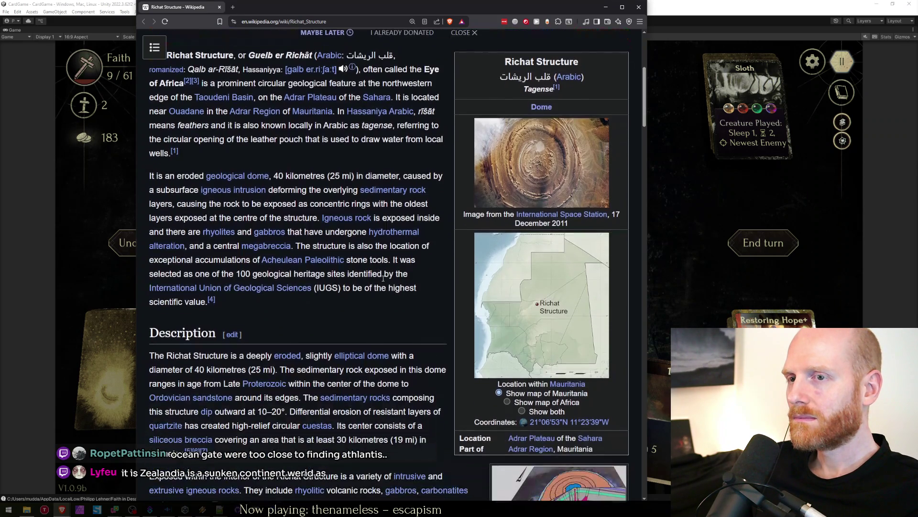
click(536, 177)
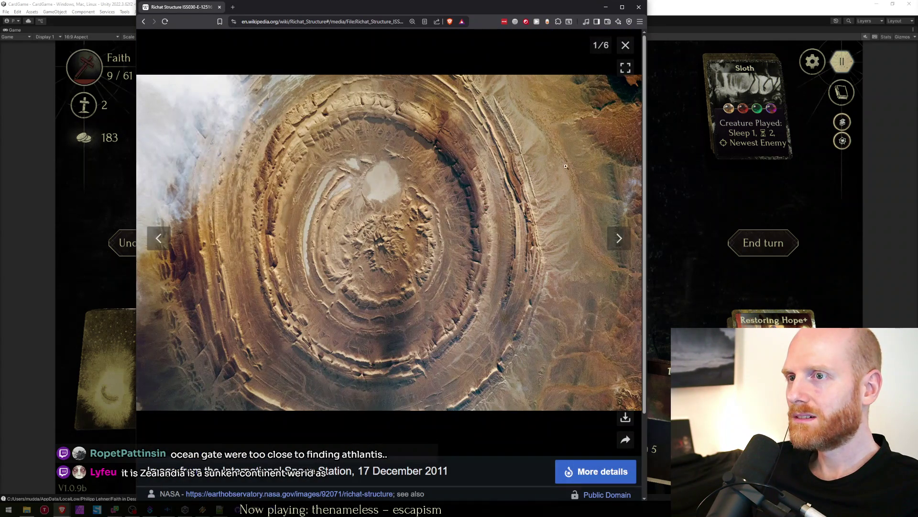
Page through the gallery to image 6/6, the 3D topographic reconstruction, then close the viewer.
click(622, 240)
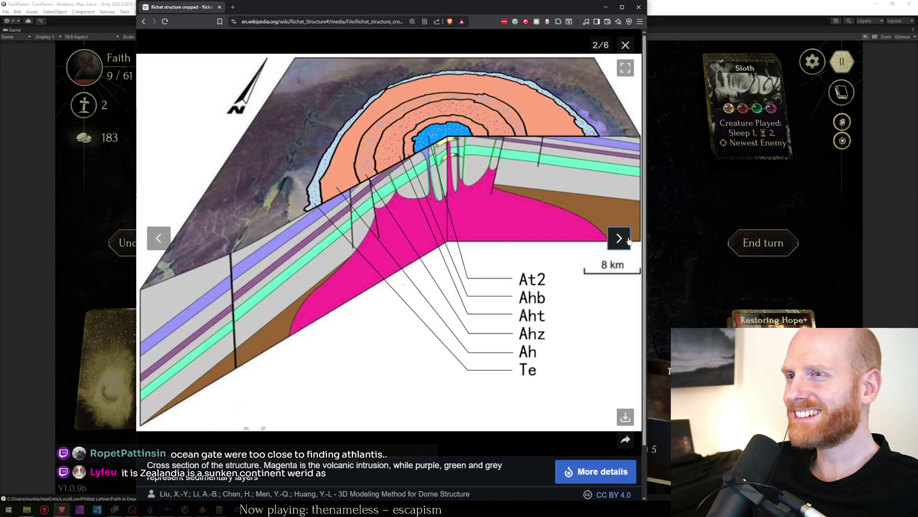
click(625, 239)
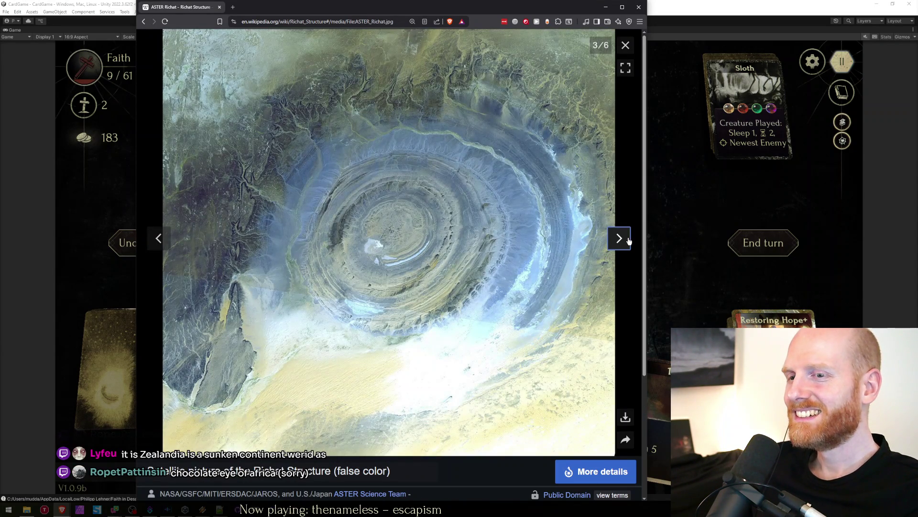
click(628, 241)
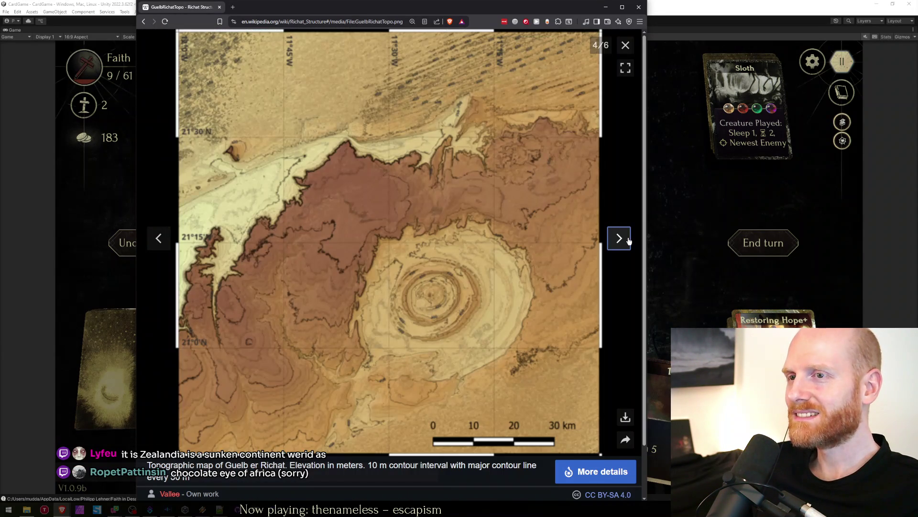
click(159, 242)
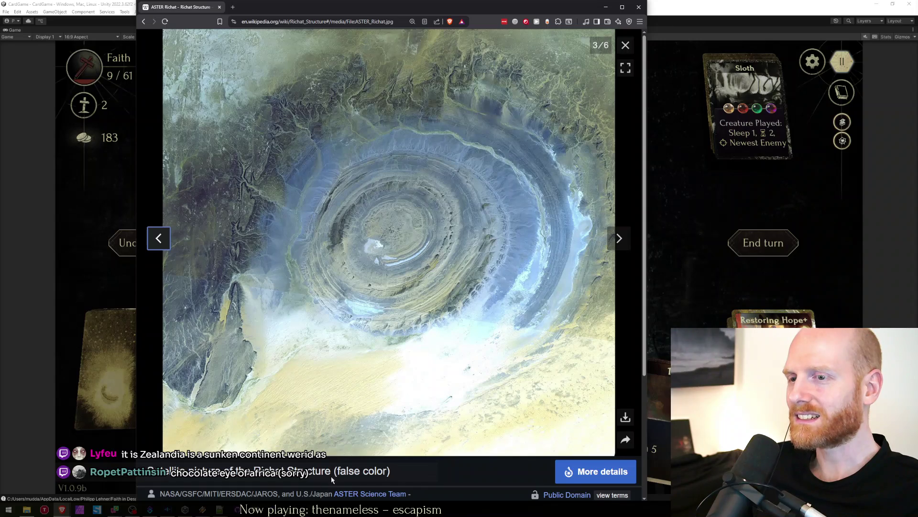
click(625, 244)
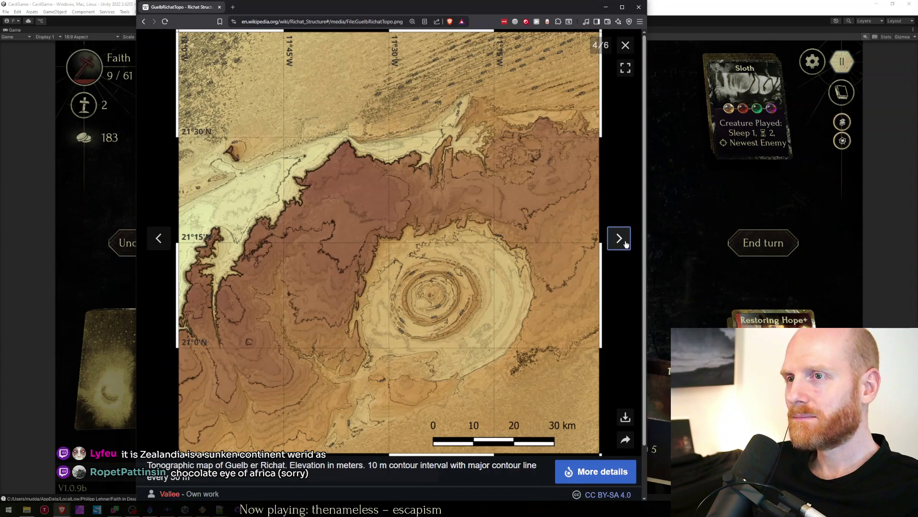
click(627, 244)
click(626, 244)
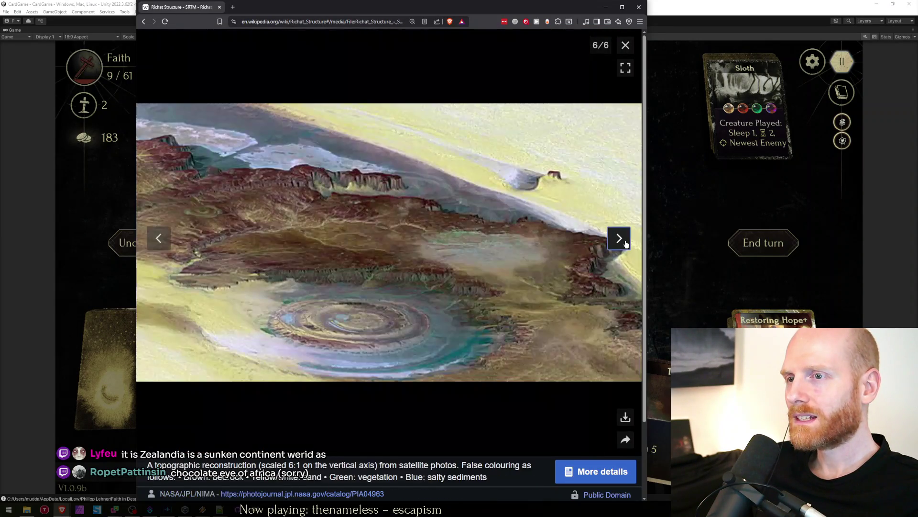
click(624, 46)
scroll(391, 232, down, 3)
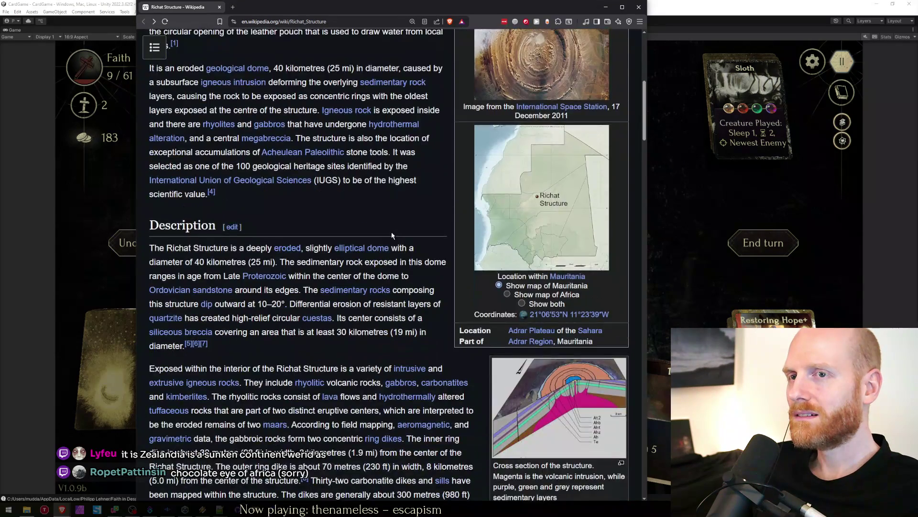
scroll(341, 209, down, 2)
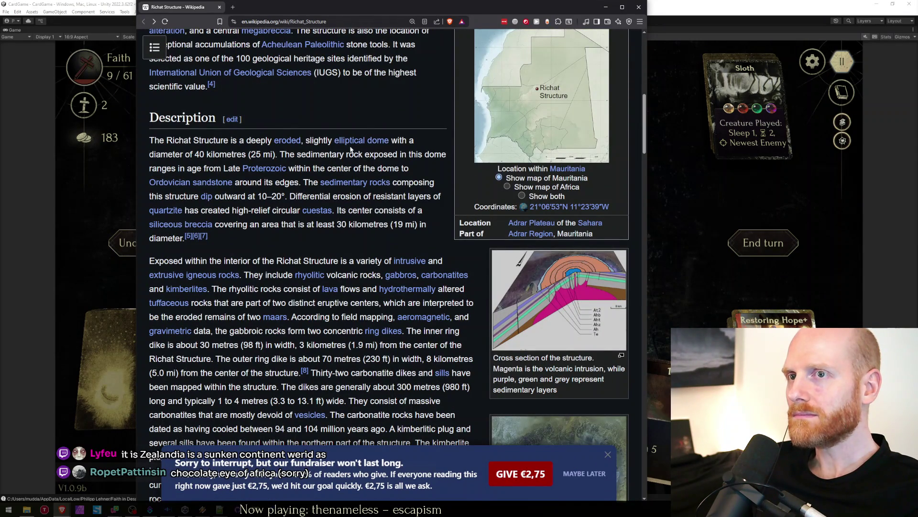
Skim the Description paragraph, move the browser aside to see the game, then bring it back.
drag(296, 153, 280, 239)
click(281, 239)
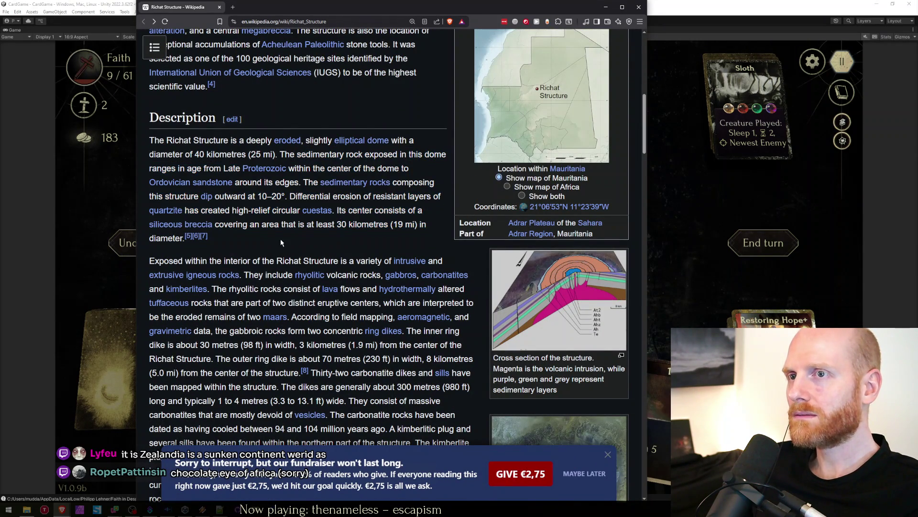
scroll(332, 247, down, 2)
scroll(344, 255, down, 3)
scroll(359, 251, down, 3)
scroll(376, 243, down, 3)
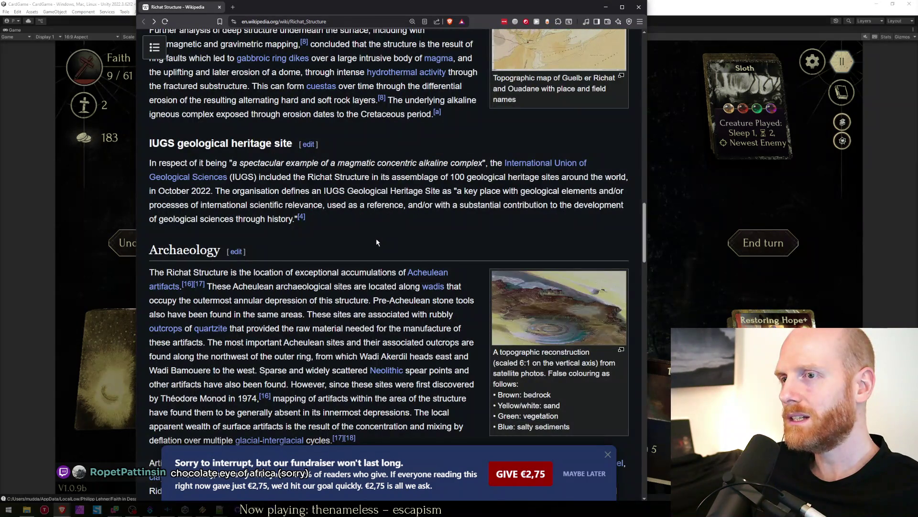
scroll(376, 242, down, 2)
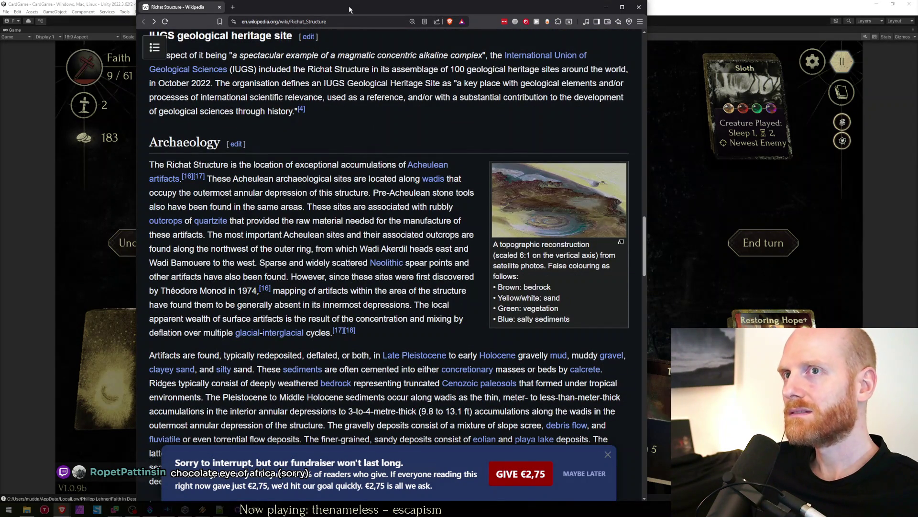
drag(349, 6, 917, 7)
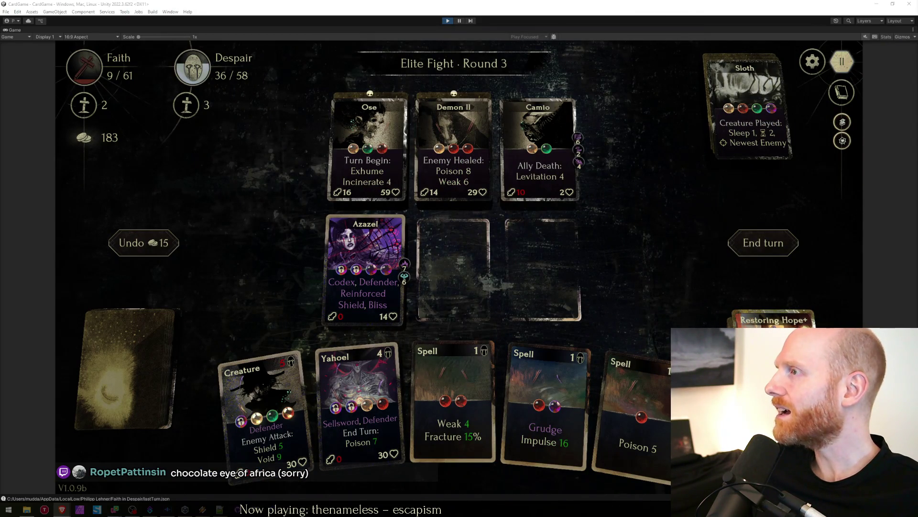
key(alt+Tab)
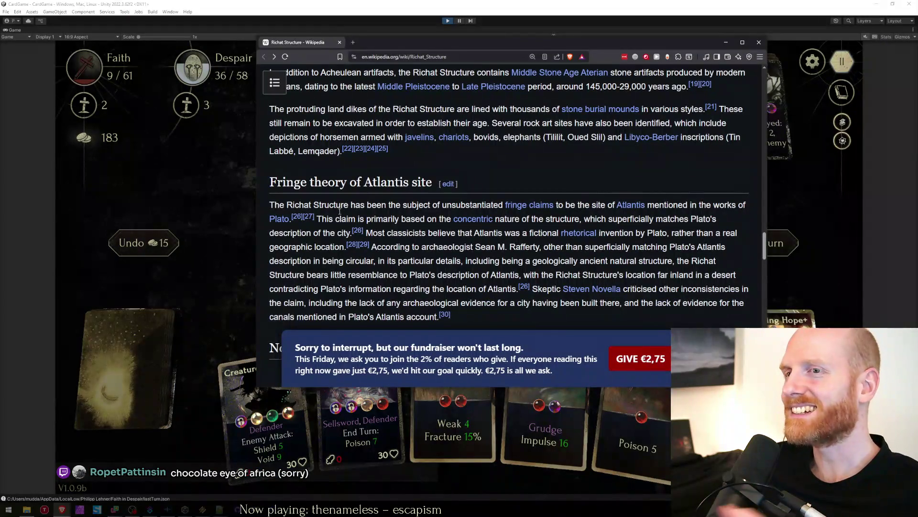
Read through the Fringe theory section and reopen the Richat Structure photo enlarged.
drag(348, 183, 395, 182)
click(394, 182)
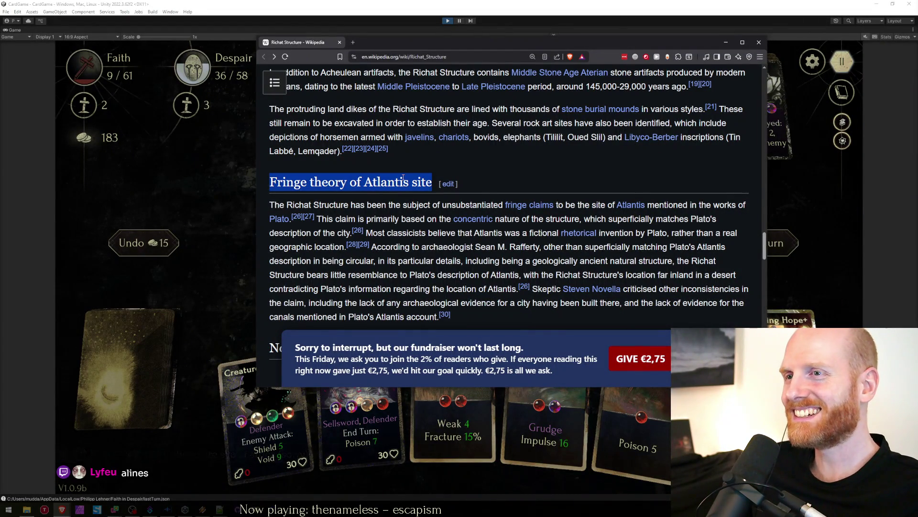
scroll(542, 239, down, 1)
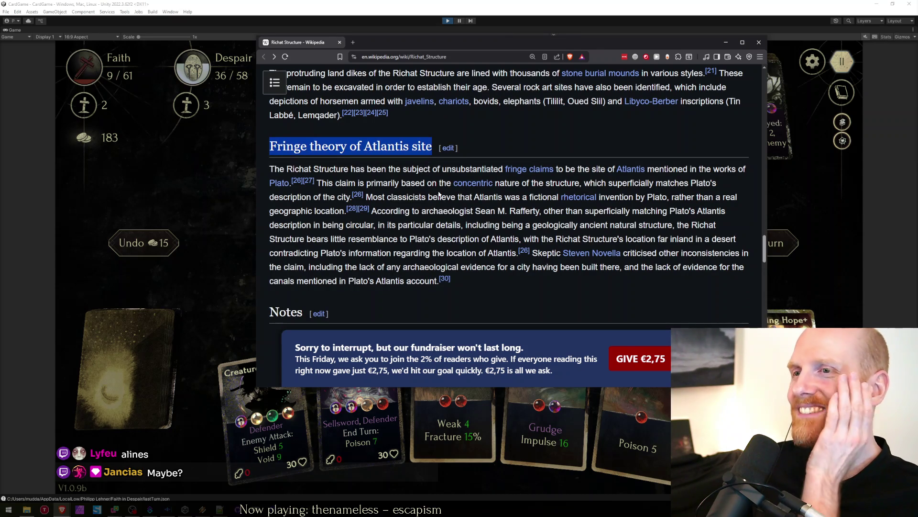
drag(461, 168, 555, 169)
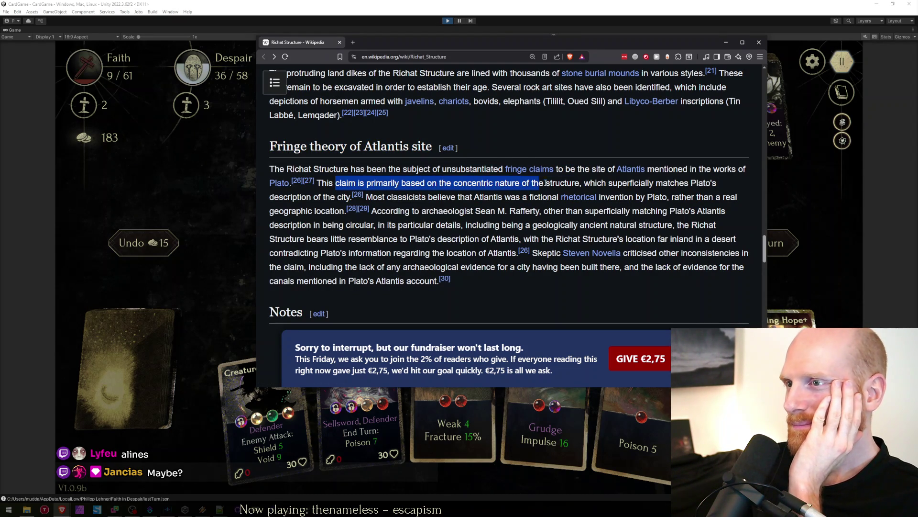
mouse_move(692, 183)
mouse_down()
mouse_move(353, 185)
mouse_move(659, 185)
mouse_up()
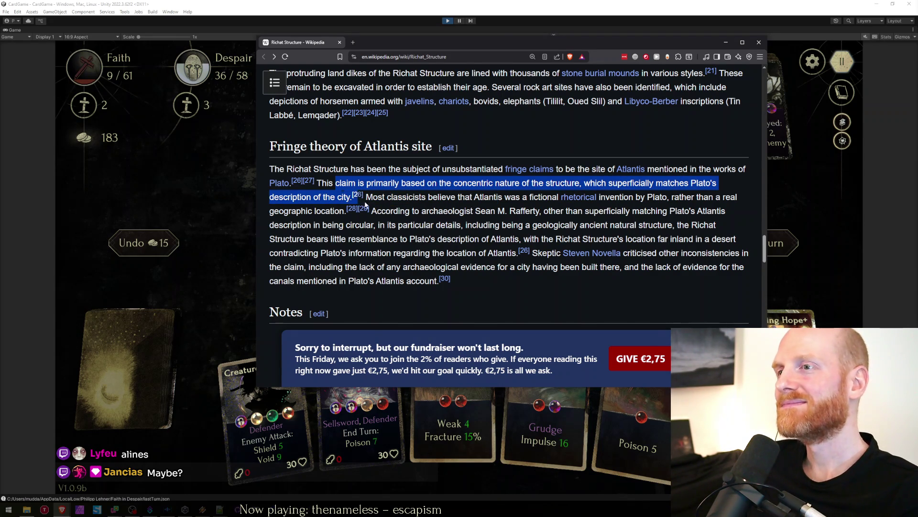
click(632, 196)
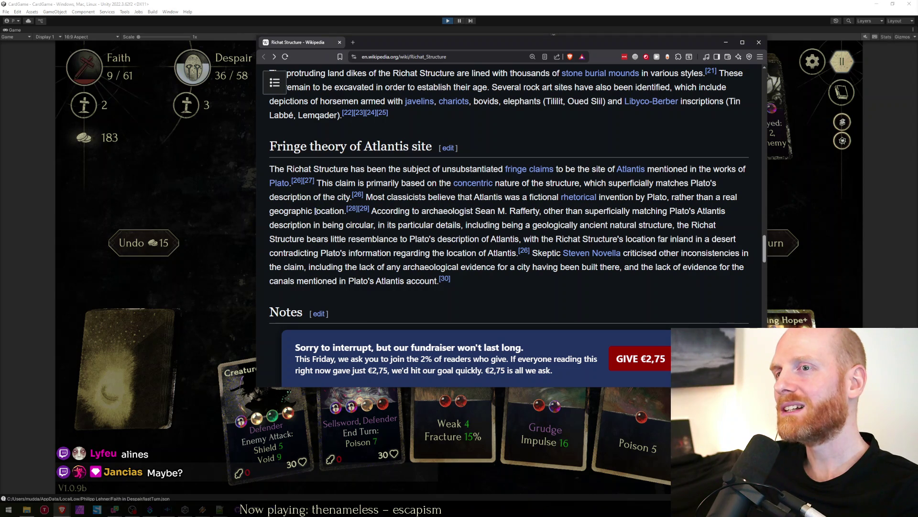
scroll(480, 254, down, 1)
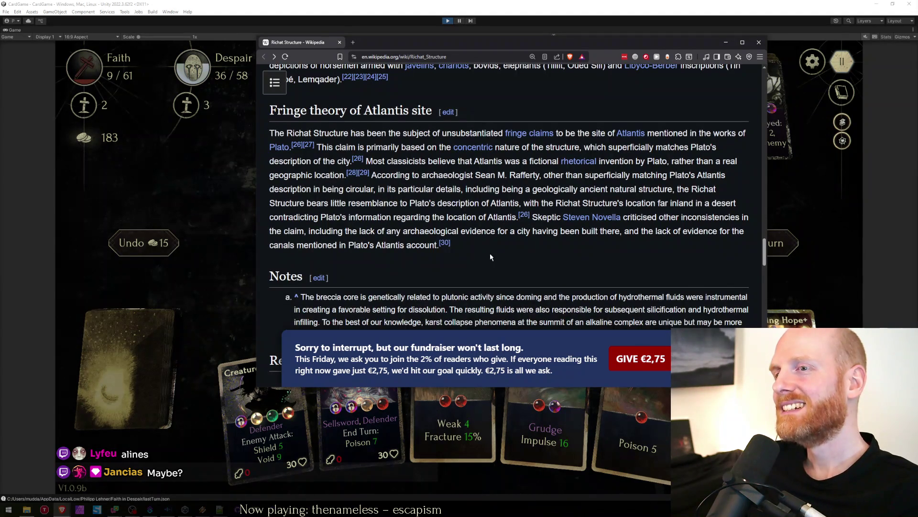
scroll(473, 248, down, 4)
scroll(473, 247, up, 10)
scroll(474, 248, up, 10)
scroll(474, 248, up, 8)
scroll(474, 249, up, 6)
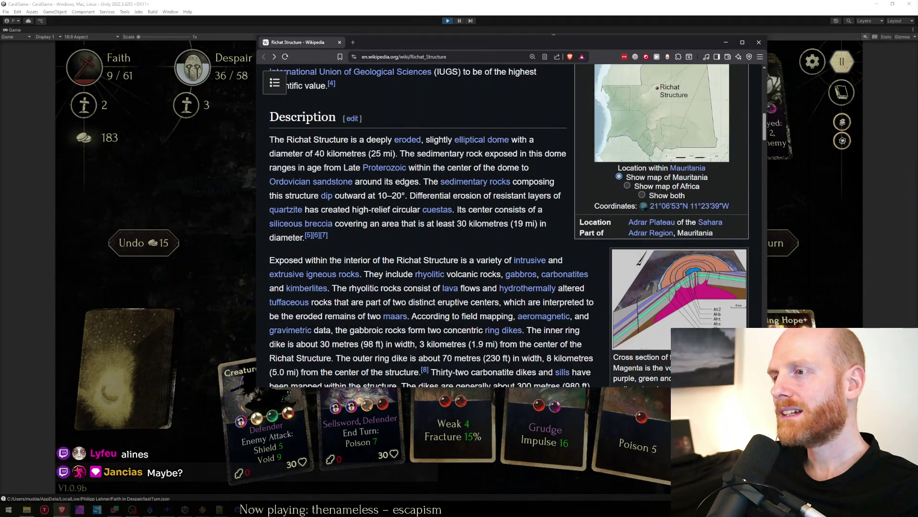
scroll(688, 257, up, 3)
scroll(687, 256, up, 4)
scroll(687, 256, down, 3)
click(685, 203)
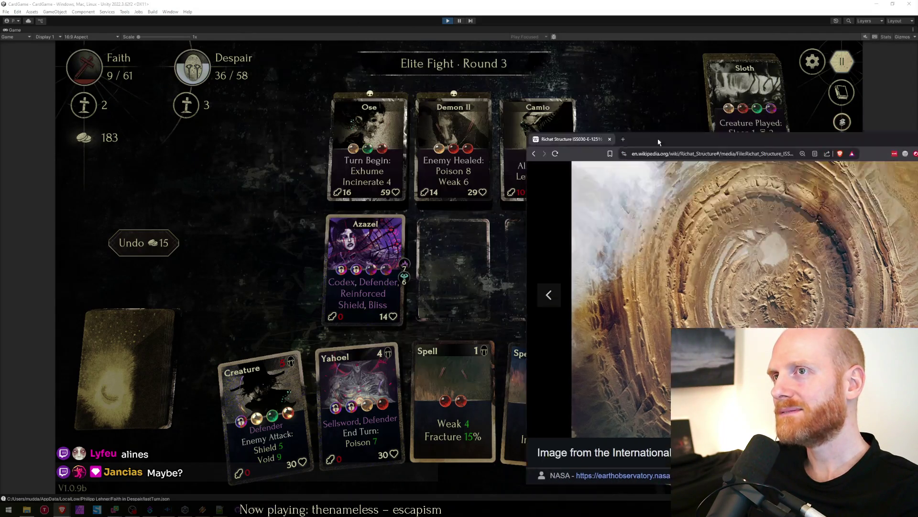
Reveal the game, deploy Yahoel middle, kill Camio with Grudge Impulse, hit Demon II with Echo Impulse, open the curses overview.
drag(388, 43, 917, 259)
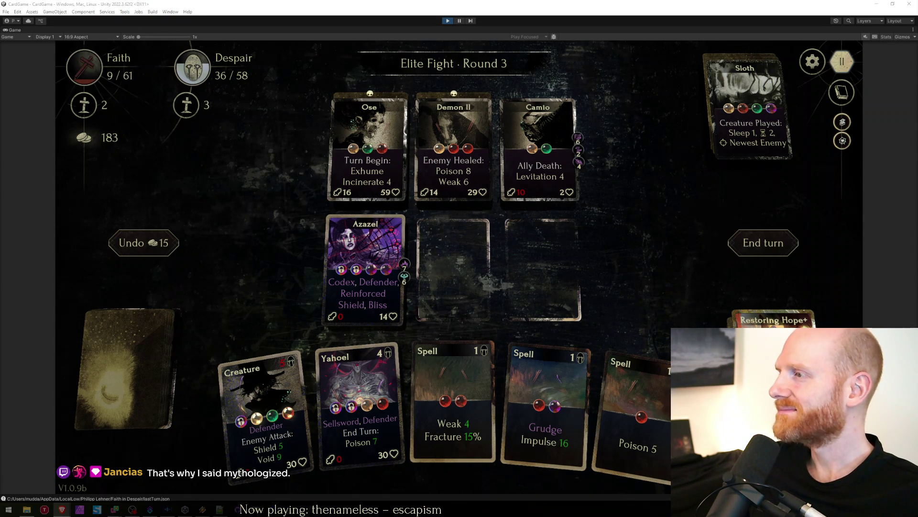
drag(356, 402, 454, 269)
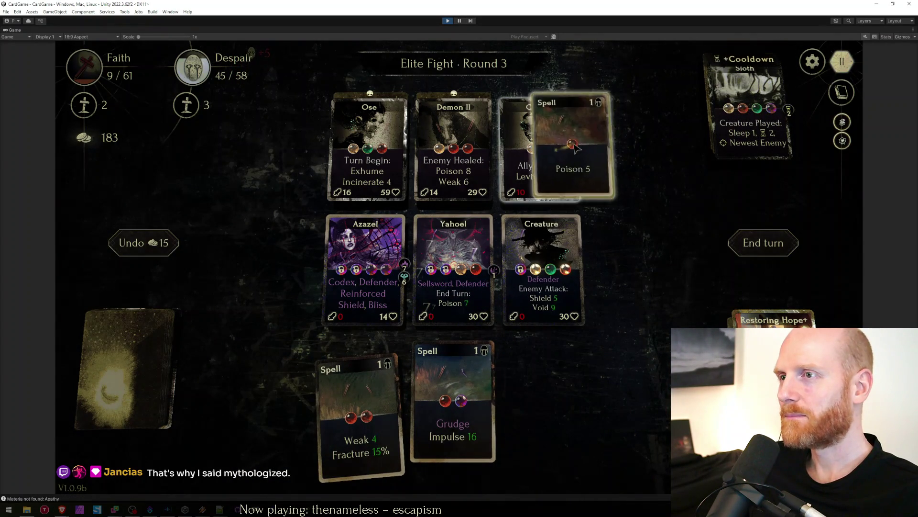
drag(526, 407, 540, 143)
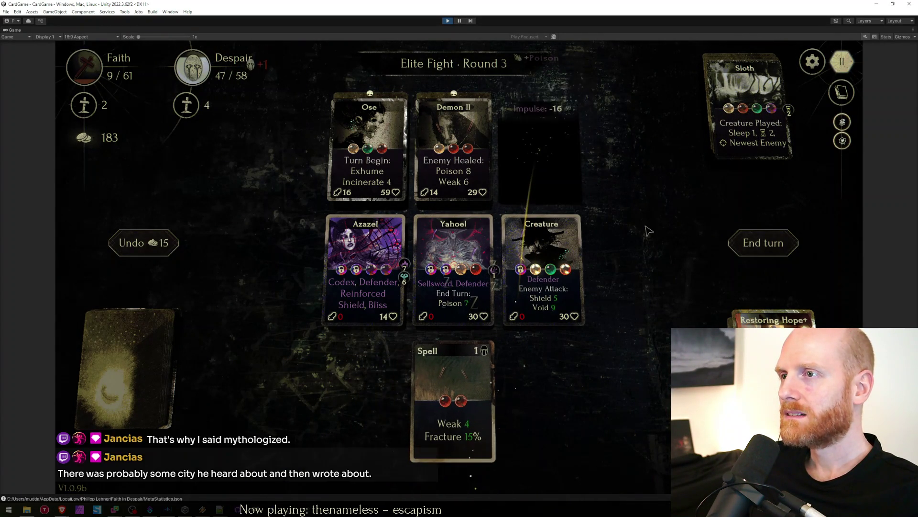
key(space)
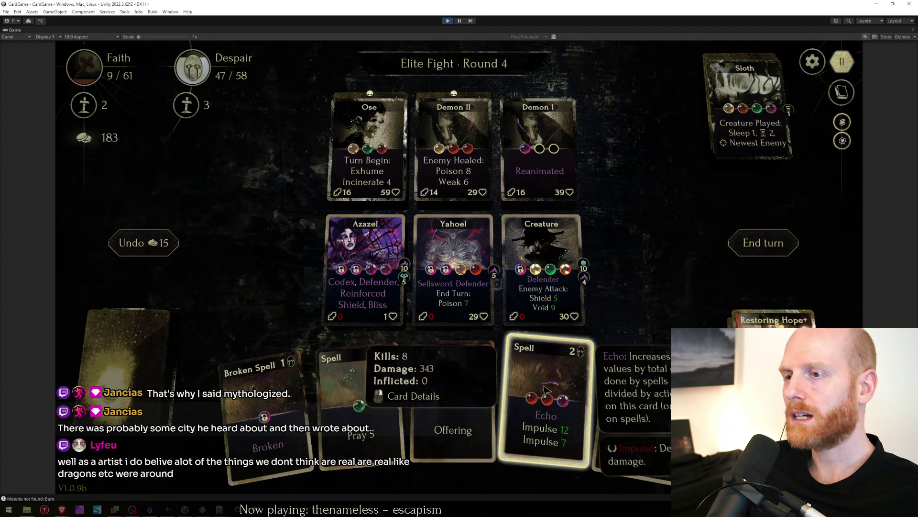
drag(545, 402, 453, 144)
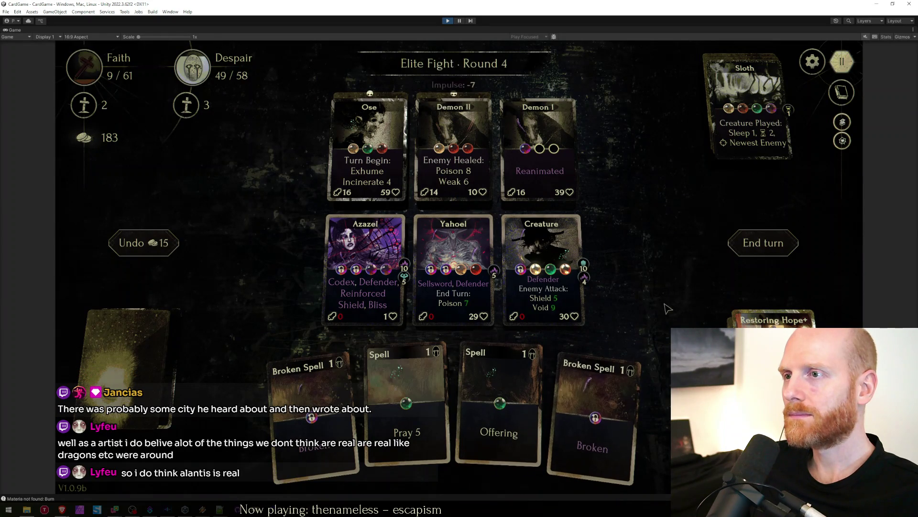
click(746, 101)
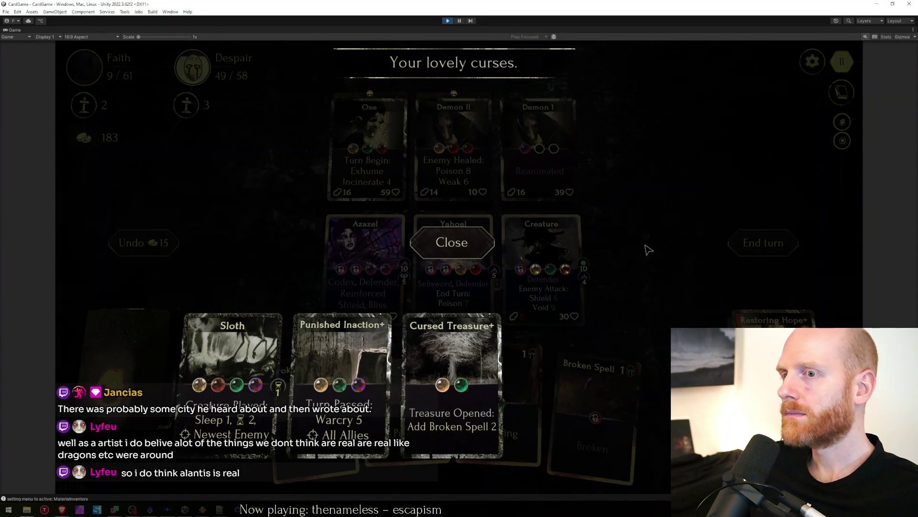
Dismiss the curses overview and end the turn to advance the elite fight to round 5.
click(655, 271)
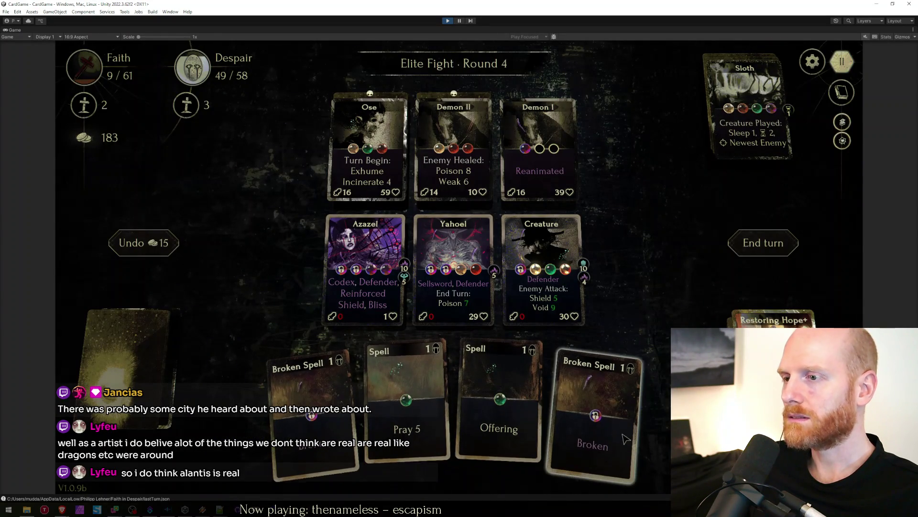
click(762, 243)
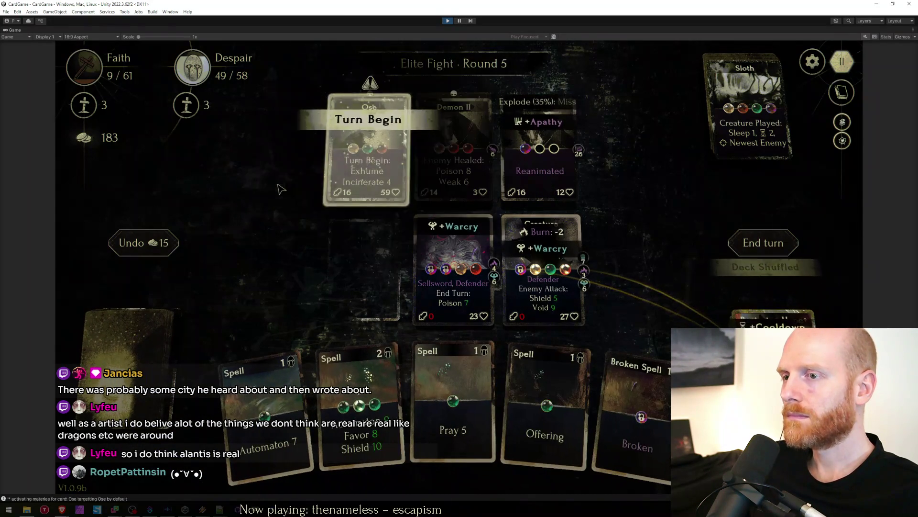
Summon an Automaton, abort the Offering on Creature, and end the round 5 and round 6 turns.
click(357, 290)
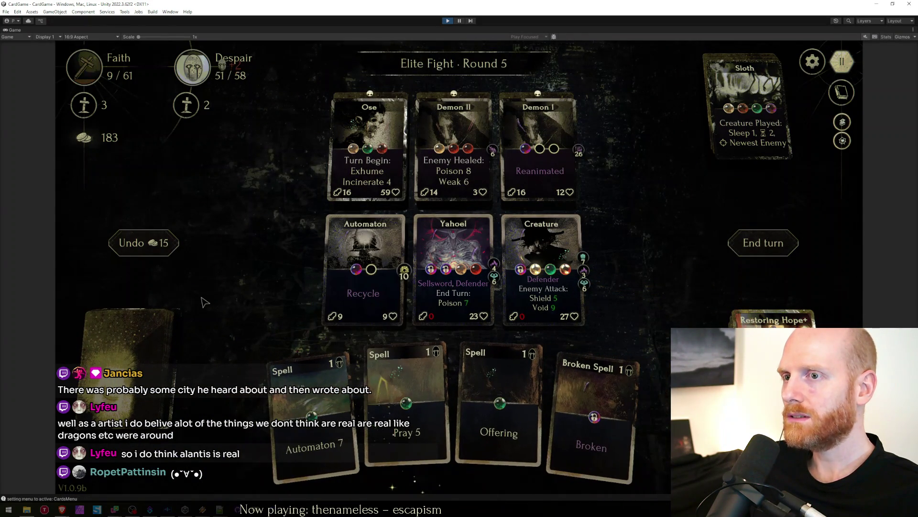
drag(264, 368, 359, 274)
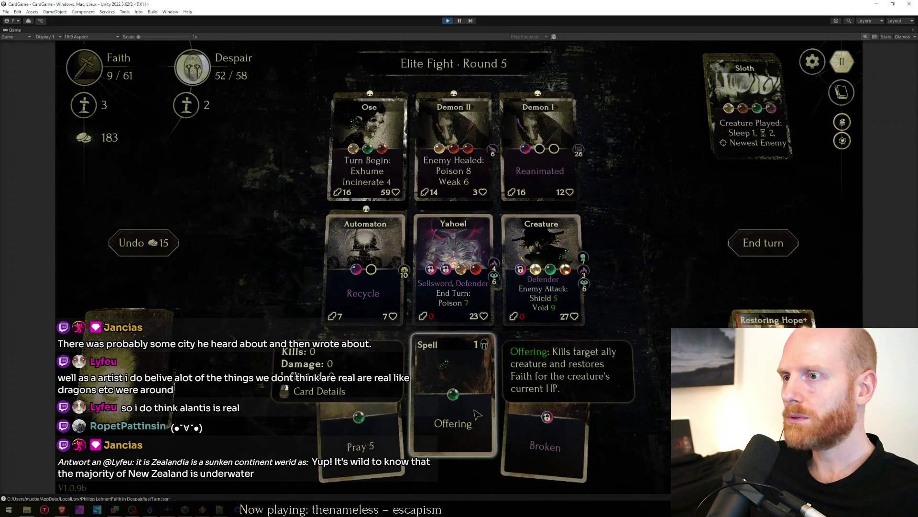
mouse_move(453, 416)
mouse_down()
mouse_move(564, 279)
mouse_move(743, 305)
mouse_move(750, 287)
mouse_up()
click(761, 242)
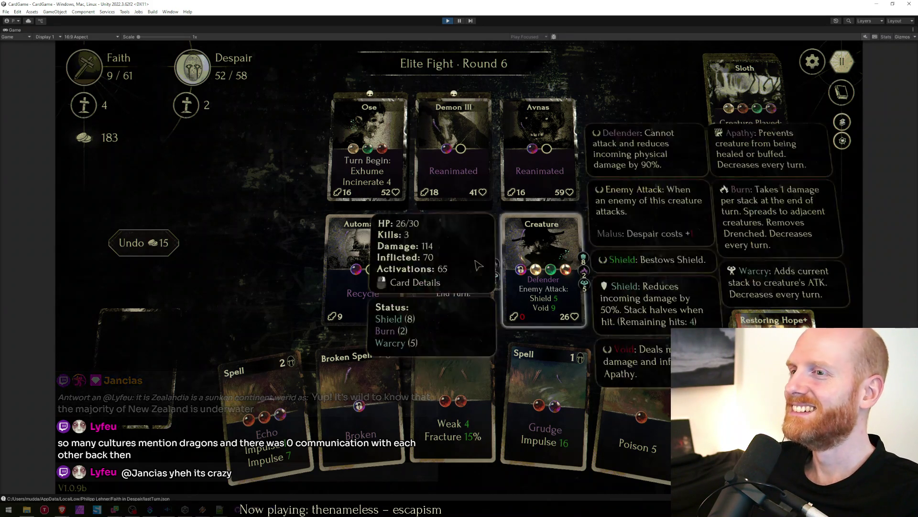
click(740, 243)
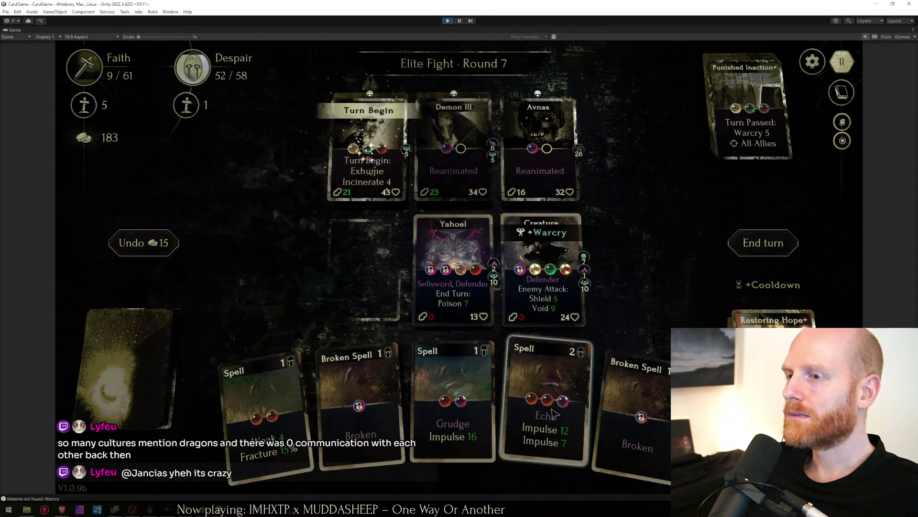
Destroy Ose with Echo Impulse, Weak and Grudge Impulse, then shift Creature one slot left.
mouse_move(545, 402)
mouse_down()
mouse_move(431, 228)
mouse_move(365, 164)
mouse_up()
drag(309, 413, 449, 429)
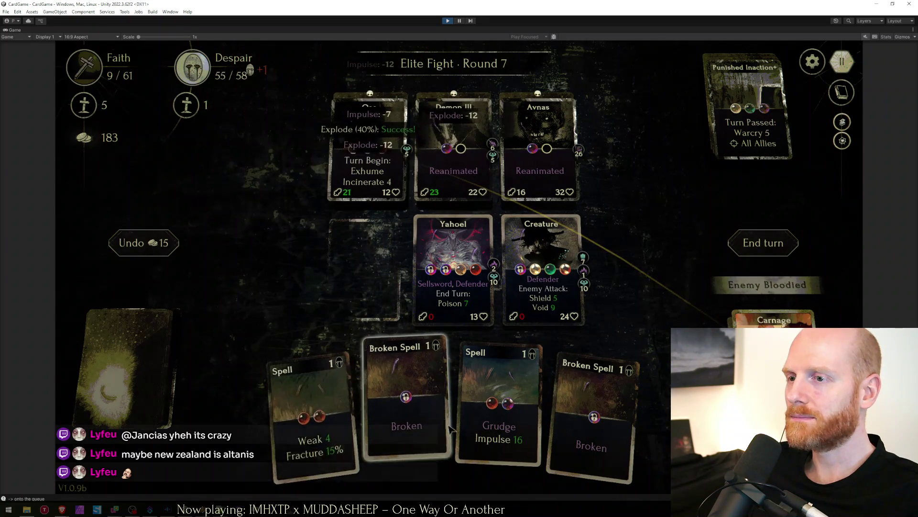
drag(308, 412, 366, 151)
drag(462, 402, 366, 144)
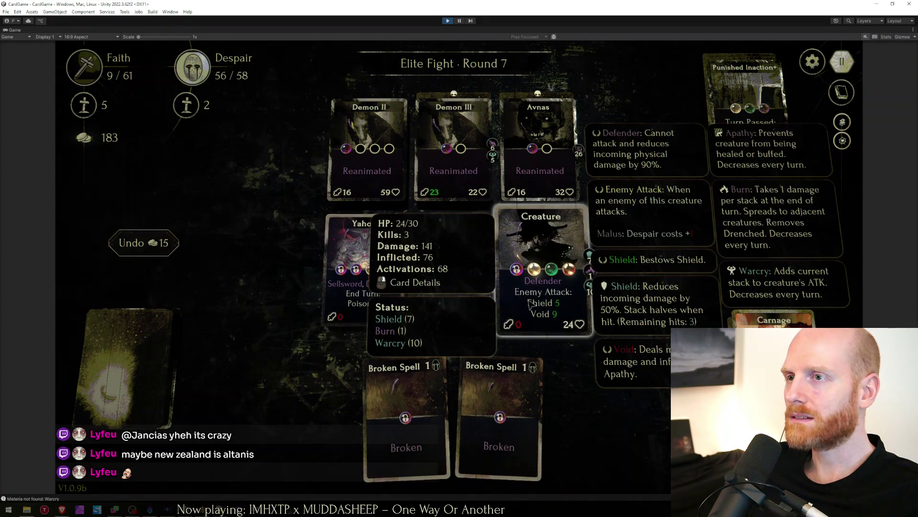
mouse_move(542, 276)
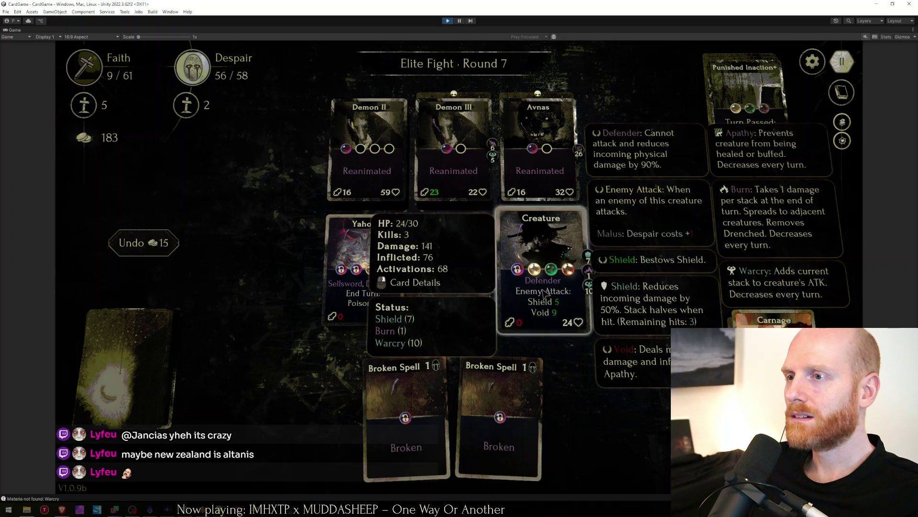
drag(544, 293, 460, 282)
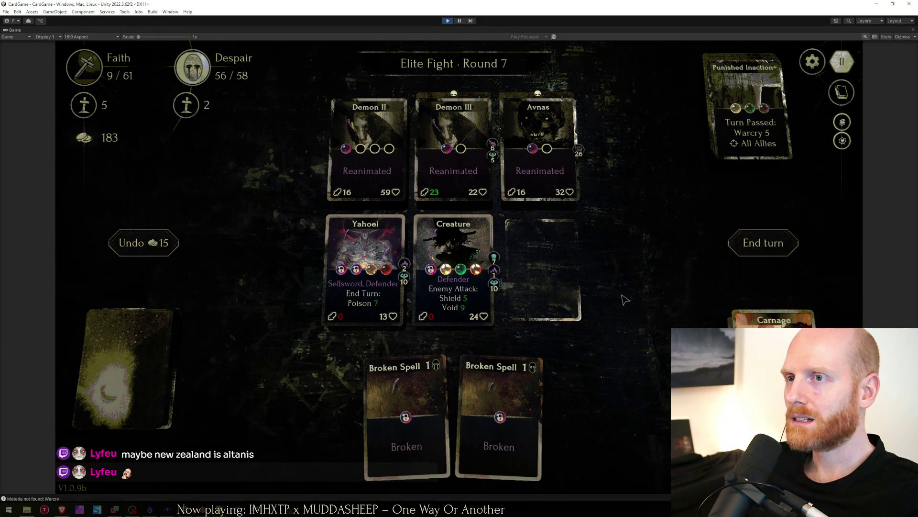
End the turn and bring down Avnas with Grudge Impulse casts.
click(768, 262)
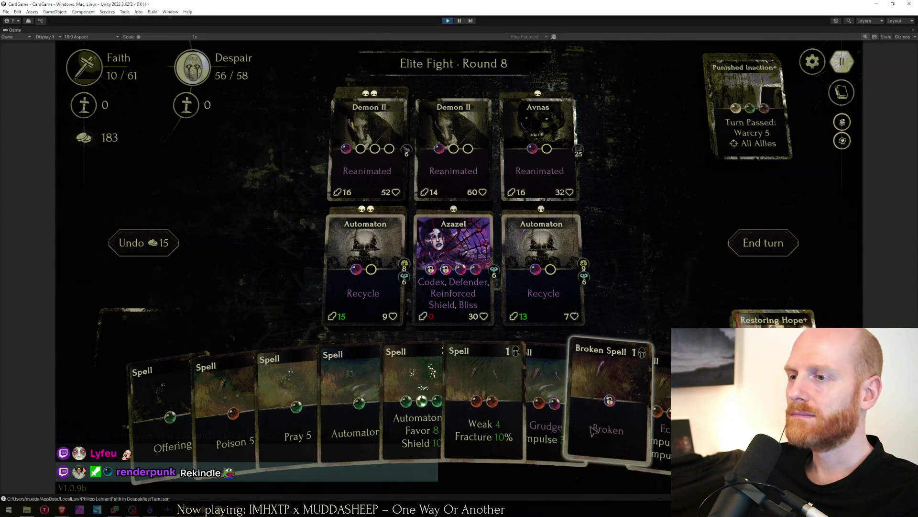
drag(546, 423, 539, 144)
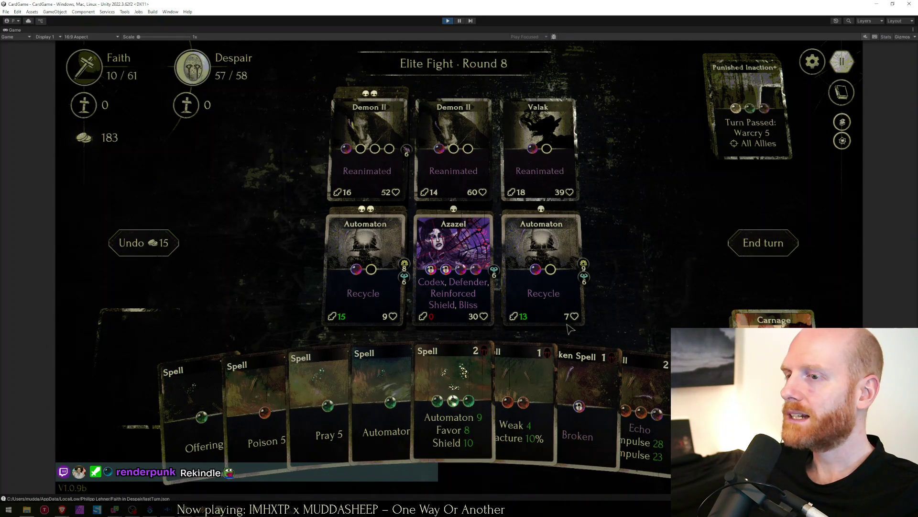
drag(639, 416, 553, 143)
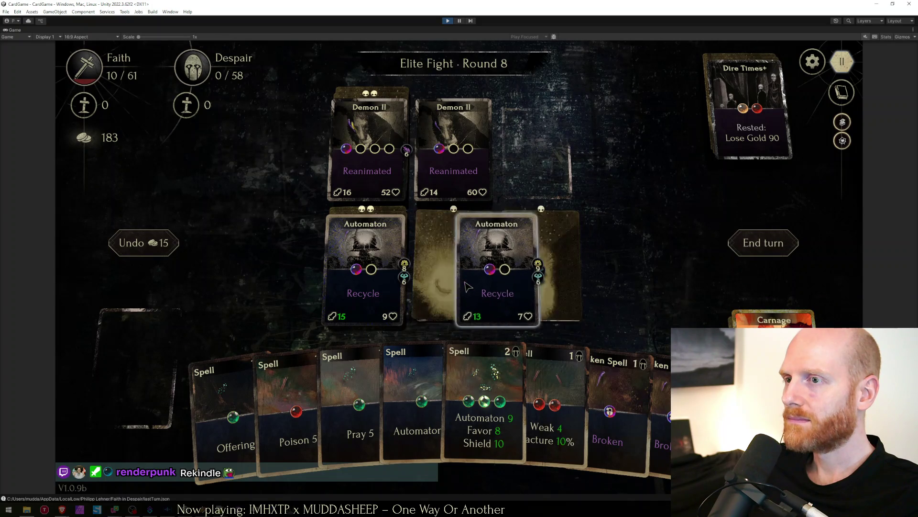
Summon an Automaton in the left slot, poison and weaken the right Demon II, restore Faith via Offering on Azazel, end the turn.
drag(485, 402, 359, 269)
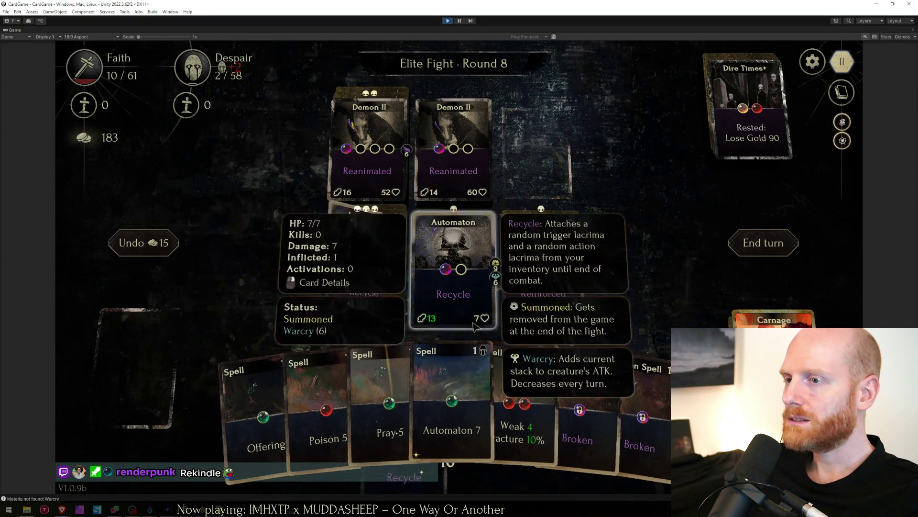
drag(324, 402, 448, 129)
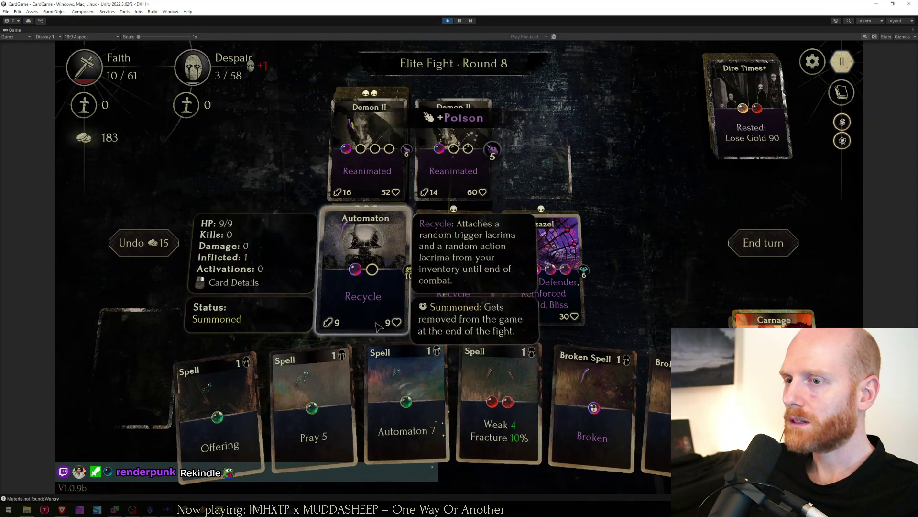
drag(452, 402, 453, 273)
drag(470, 405, 454, 144)
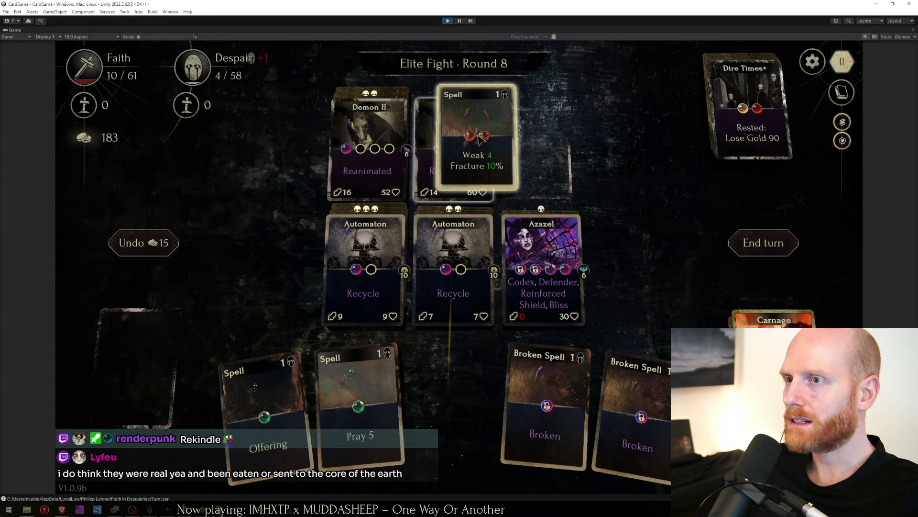
drag(315, 431, 552, 237)
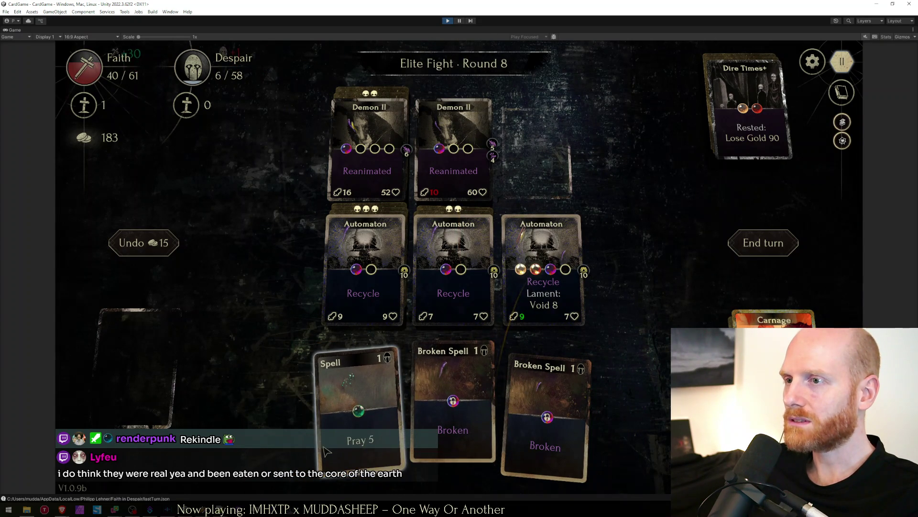
click(788, 250)
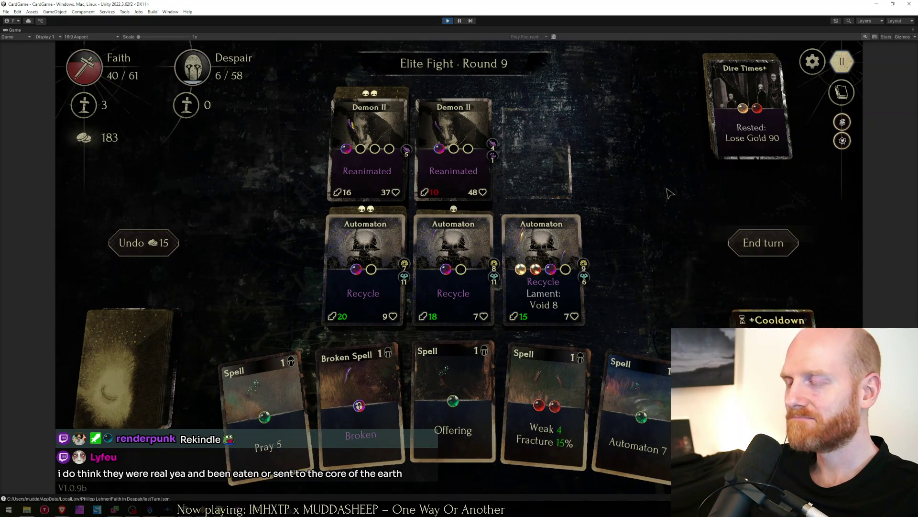
Weaken and Echo the Demon II, hit Camio with Grudge and Poison 5, summon an Automaton, ending two turns.
drag(524, 429, 454, 147)
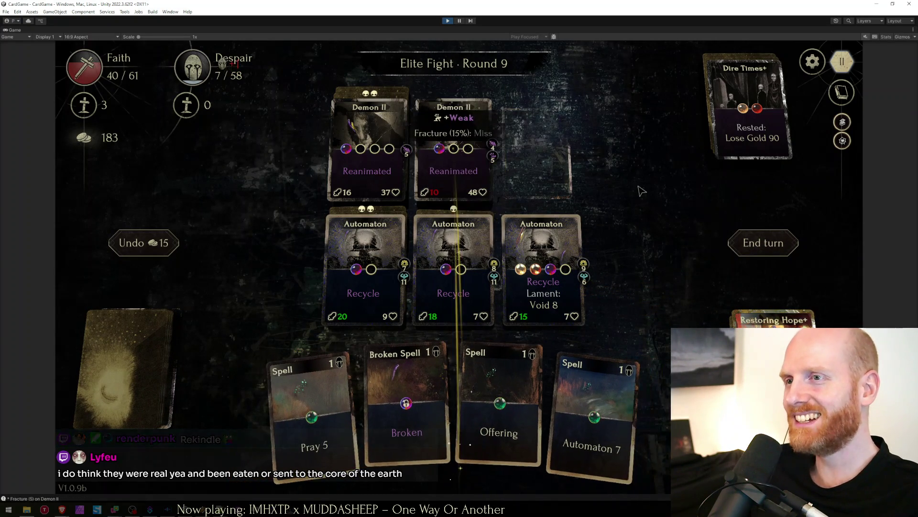
mouse_move(762, 243)
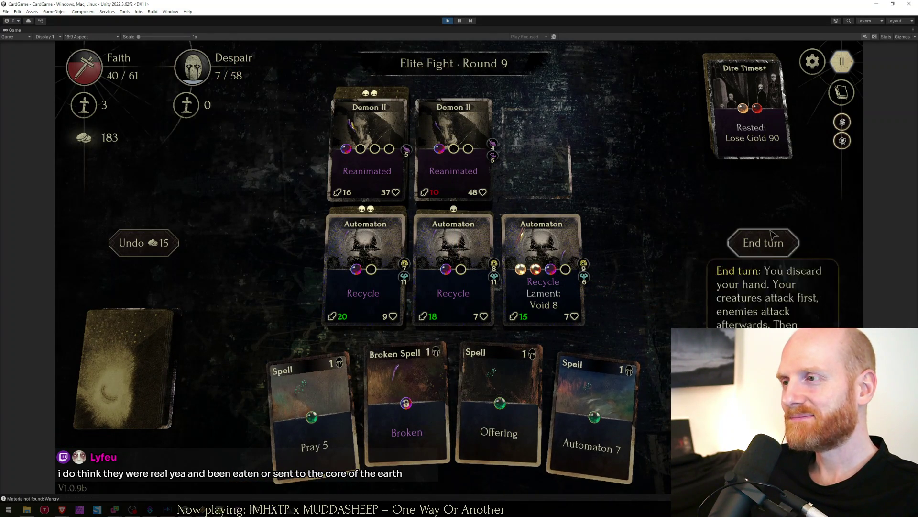
click(764, 243)
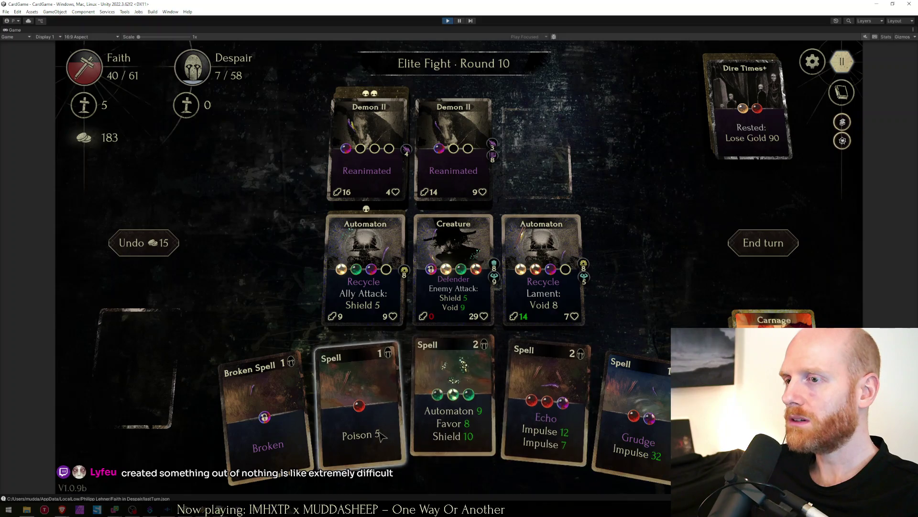
drag(556, 403, 393, 139)
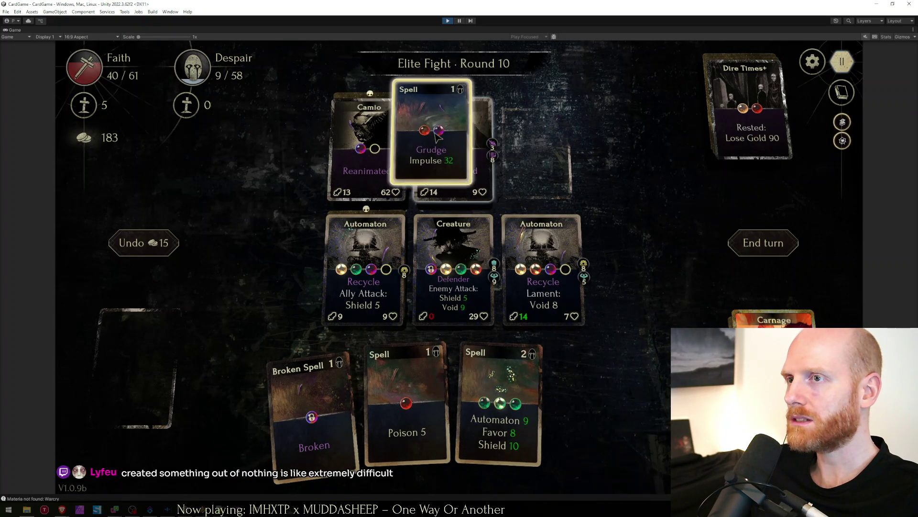
drag(637, 458, 392, 137)
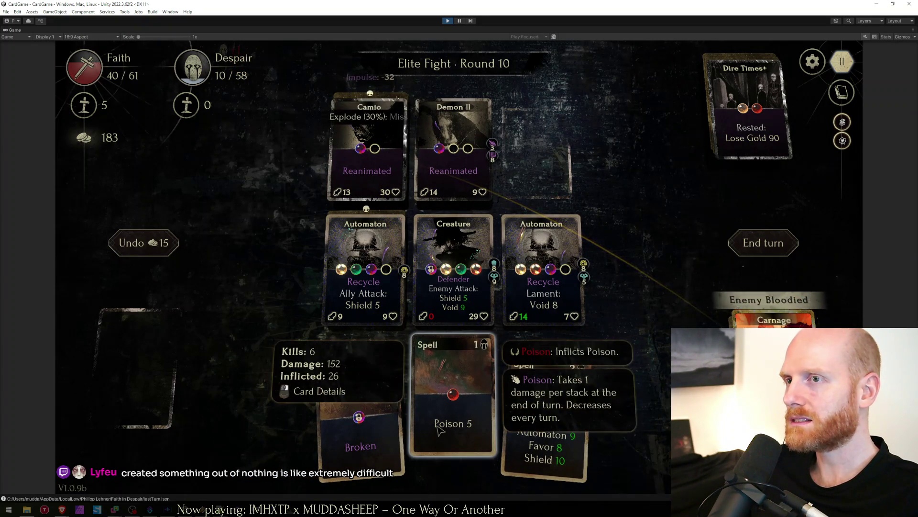
drag(553, 420, 460, 280)
drag(493, 408, 331, 84)
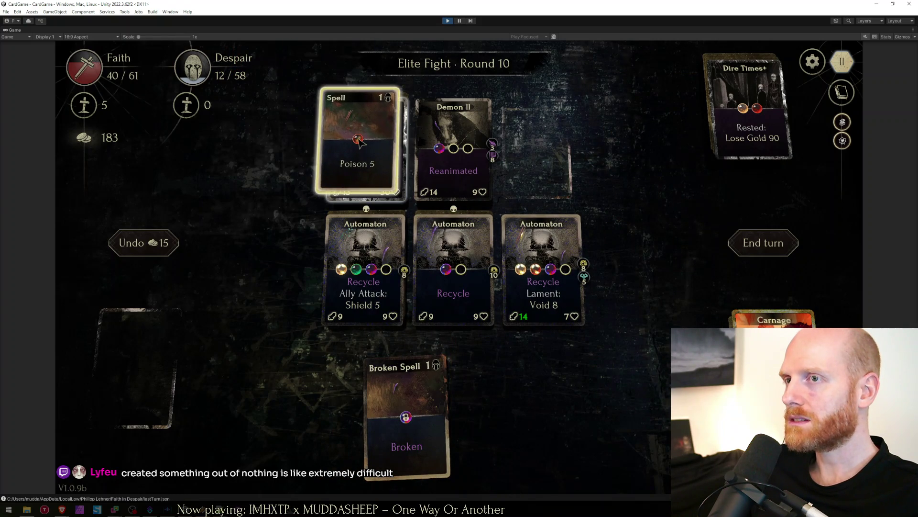
drag(357, 141, 361, 144)
click(761, 251)
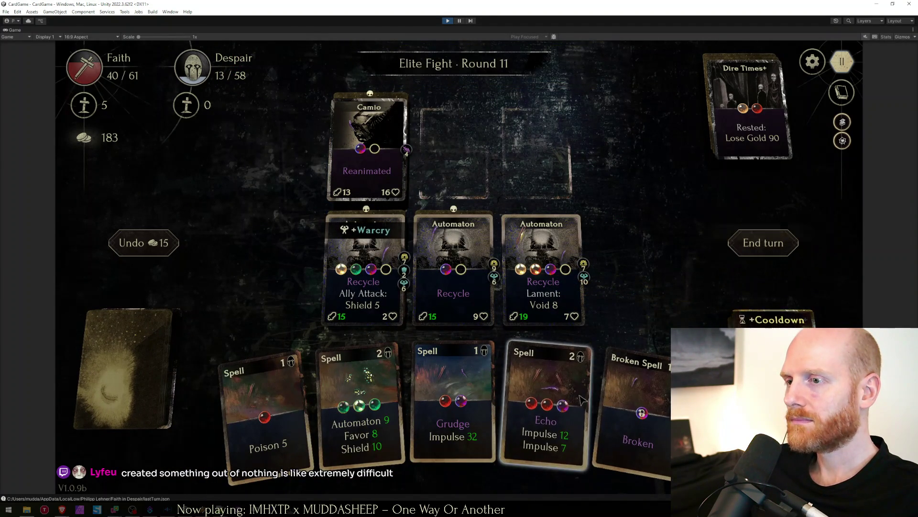
Wear Ose down with Echo, Grudge, Poison 5 and Weak Fracture across two more turns.
drag(552, 402, 453, 186)
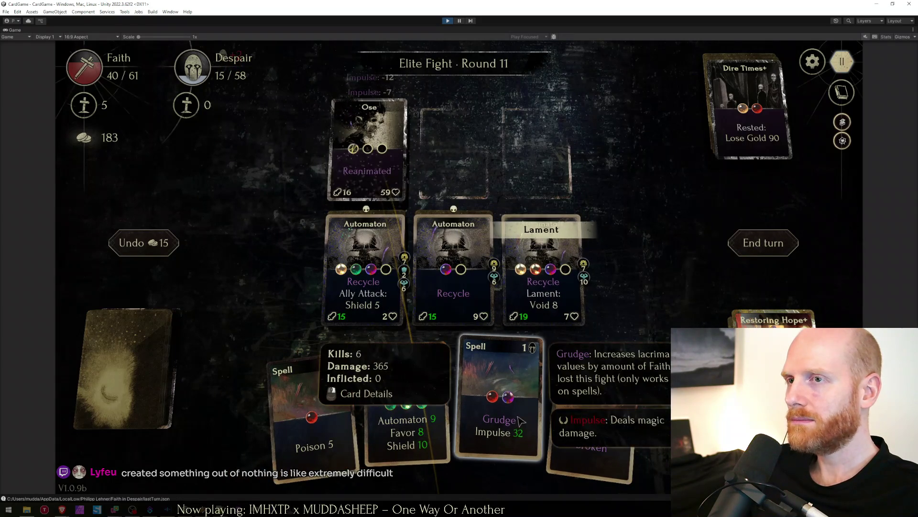
drag(496, 402, 474, 147)
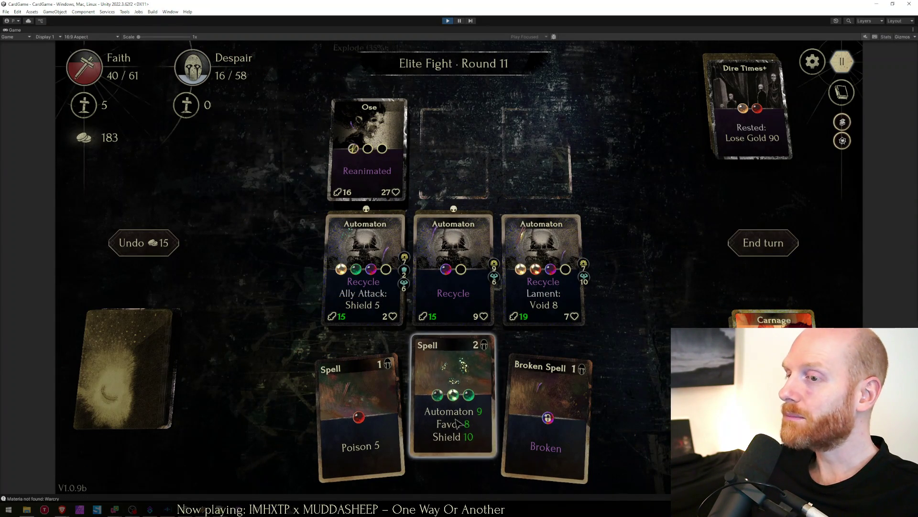
mouse_move(405, 424)
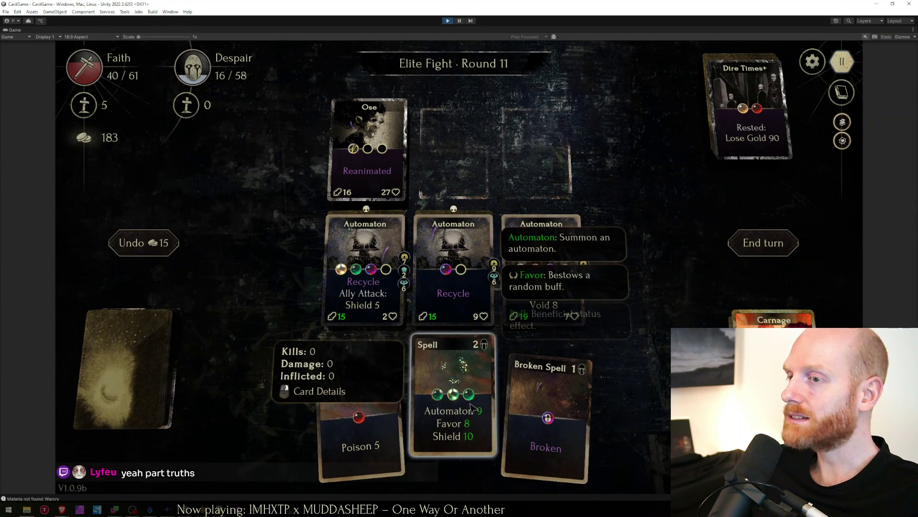
mouse_move(471, 407)
mouse_down()
mouse_move(399, 127)
mouse_move(391, 144)
mouse_up()
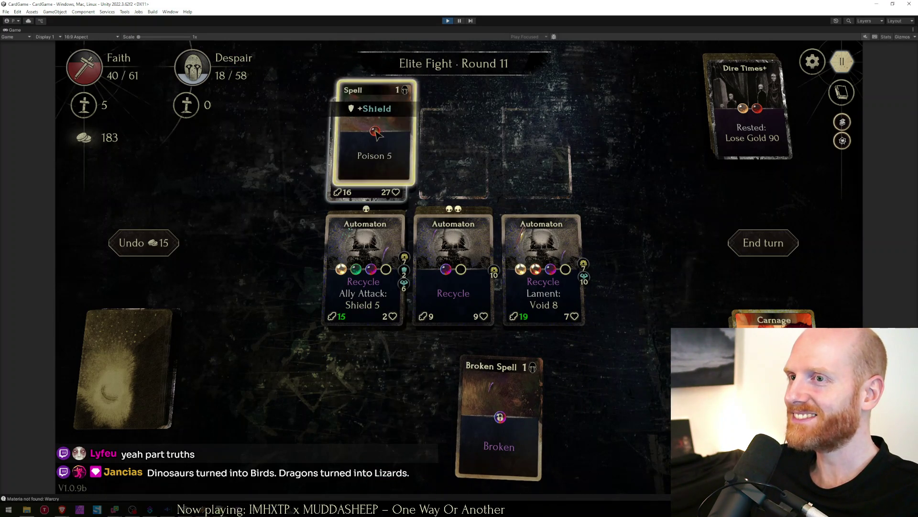
click(754, 244)
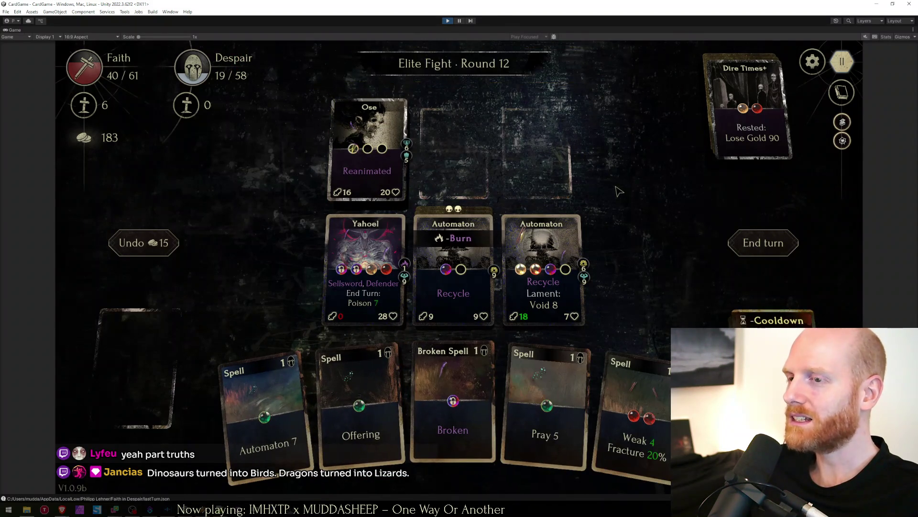
drag(637, 410, 355, 185)
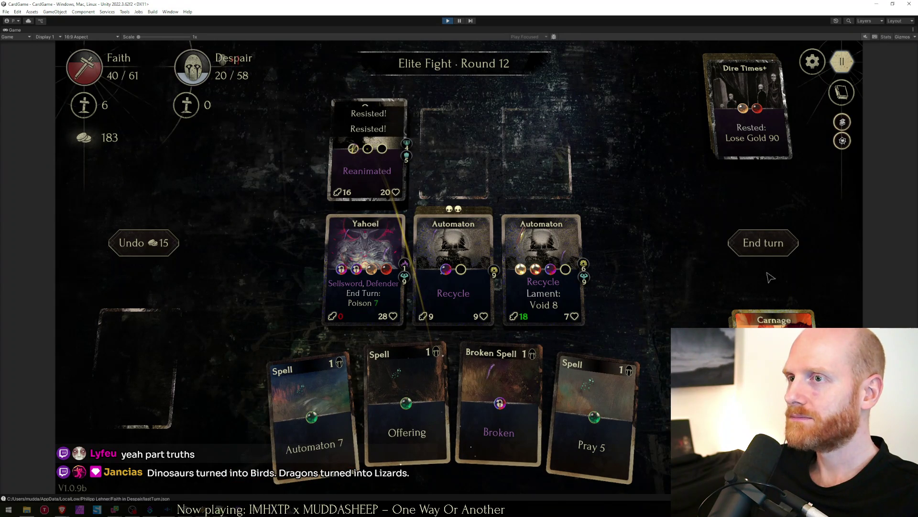
click(788, 251)
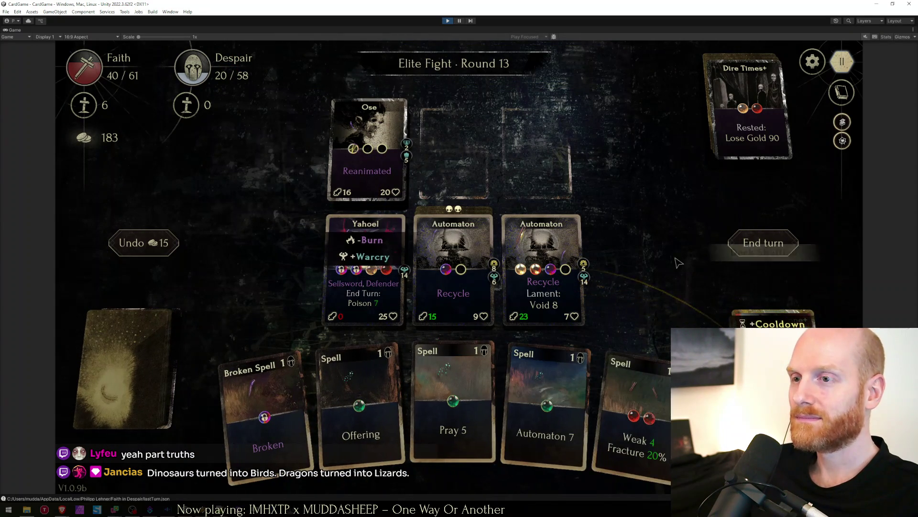
Weaken the reanimated Ose, turn the Sellsword into an Automaton, and finish Ose with Echo and Grudge.
drag(640, 413, 370, 150)
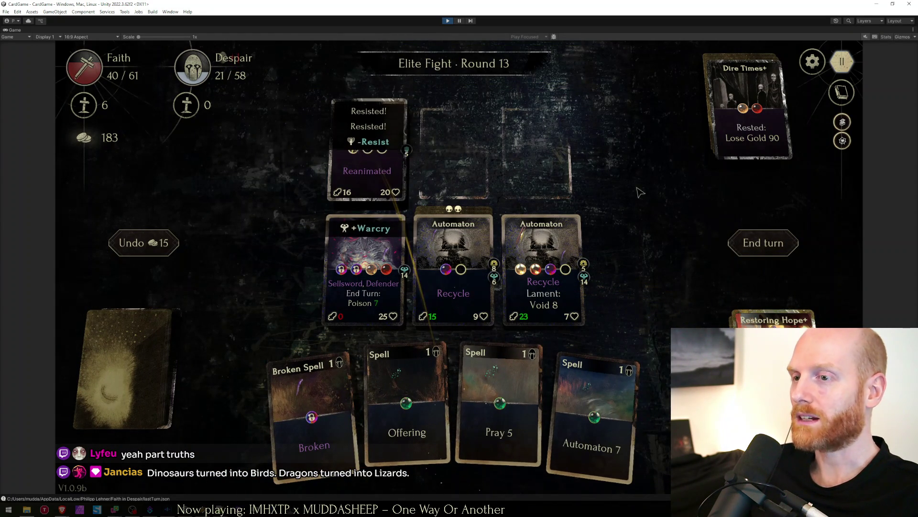
drag(592, 417, 366, 273)
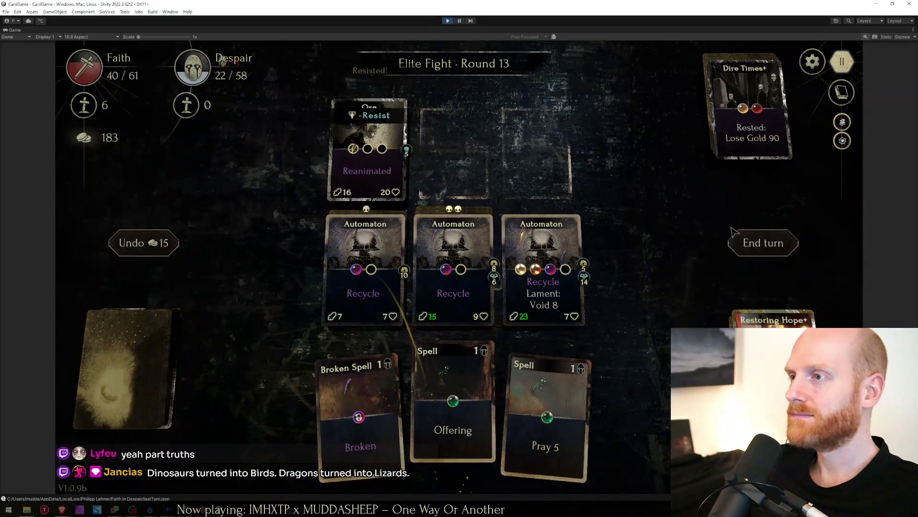
click(734, 231)
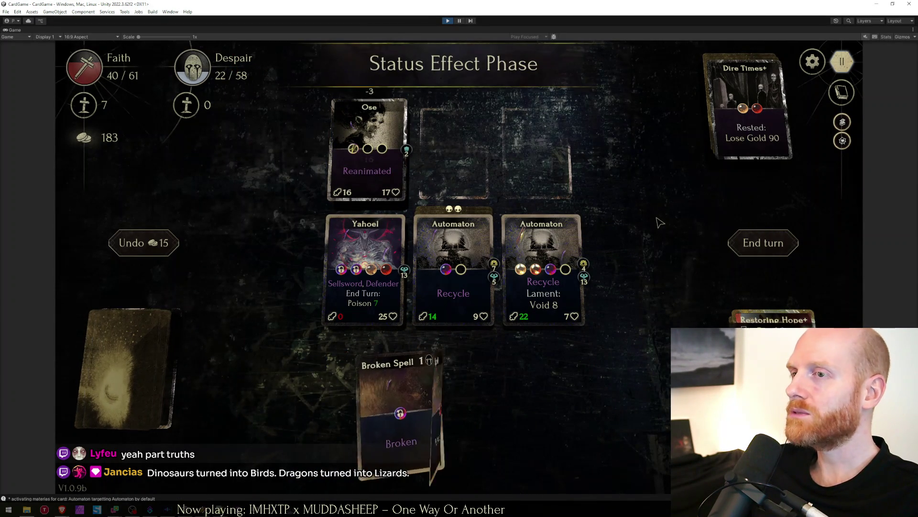
drag(631, 409, 370, 150)
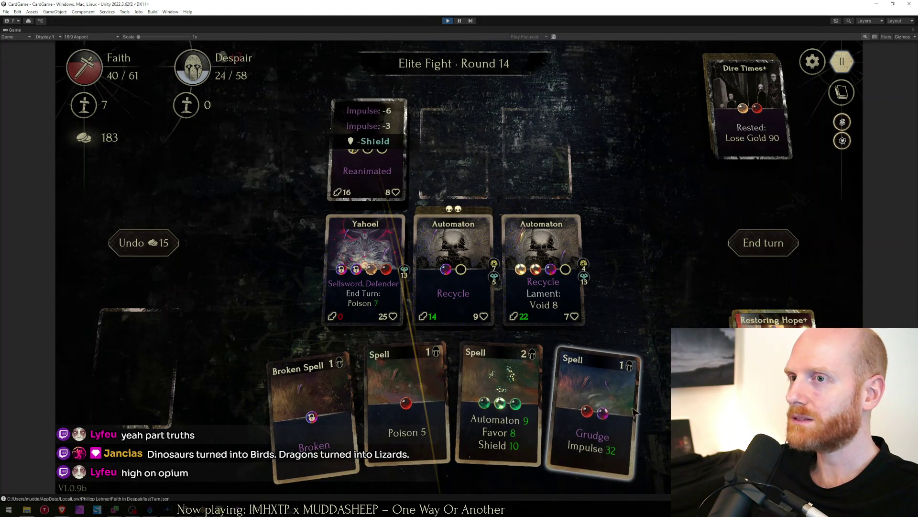
drag(545, 403, 368, 148)
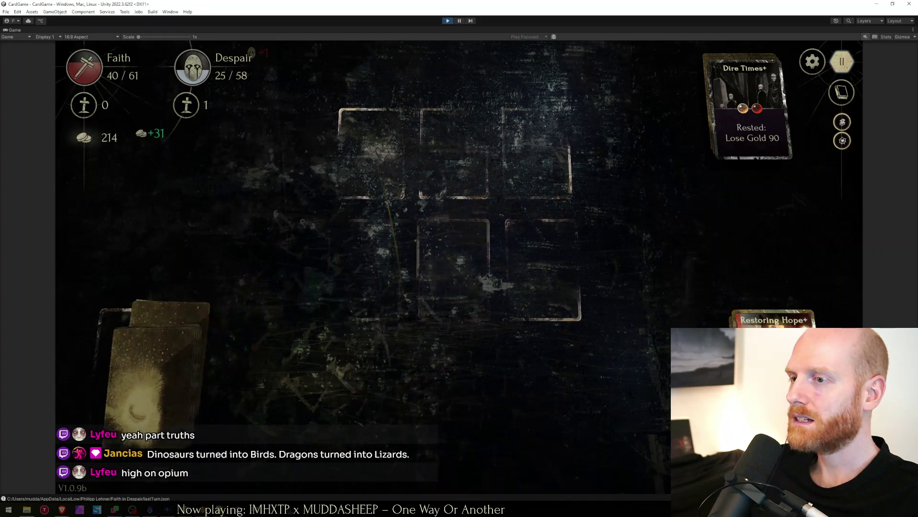
mouse_move(572, 228)
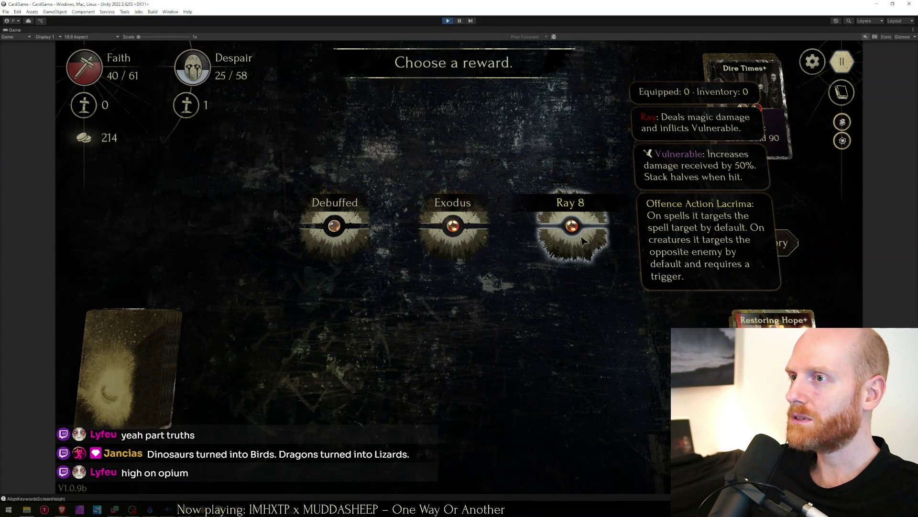
Take the Ray 8 lacrima and the Undercover+ blessing, then bring up the card collection.
click(583, 241)
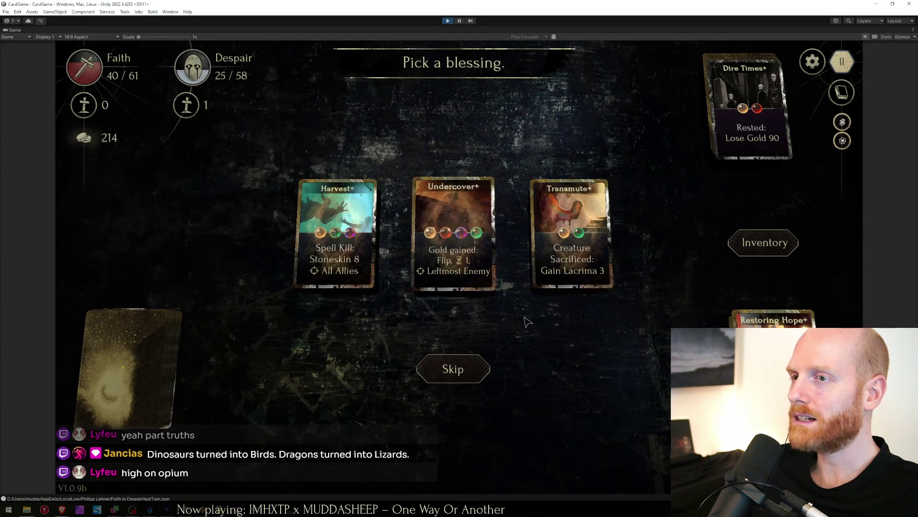
click(470, 258)
click(765, 243)
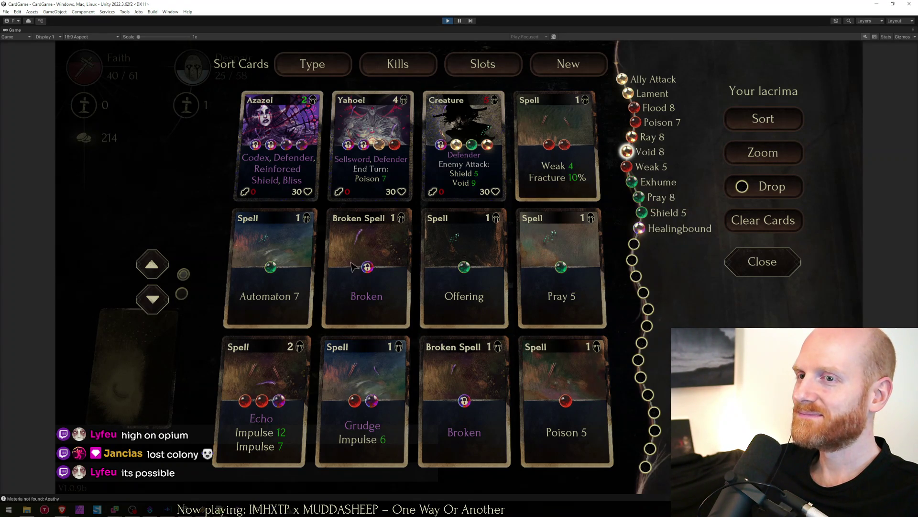
Swap Yahoel's end-turn poison for void and socket the Ray 8 lacrima into the Weak spell.
click(394, 144)
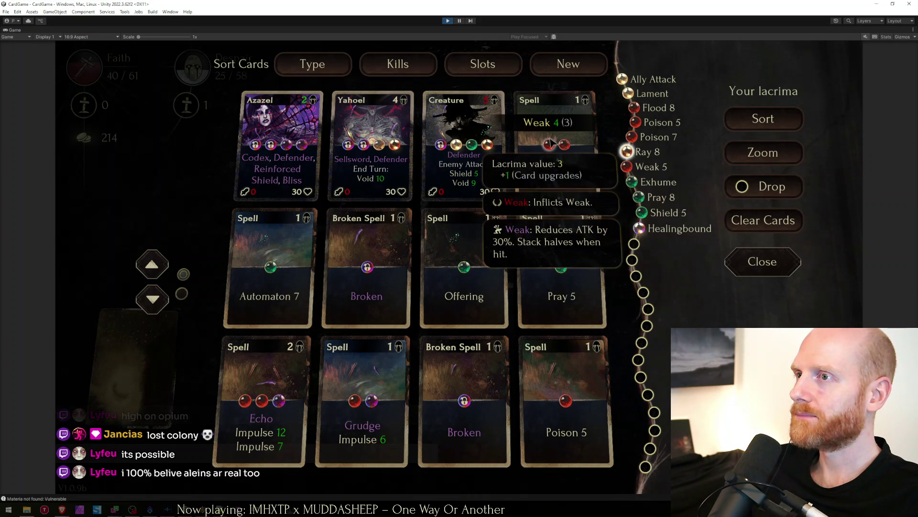
drag(615, 151, 560, 154)
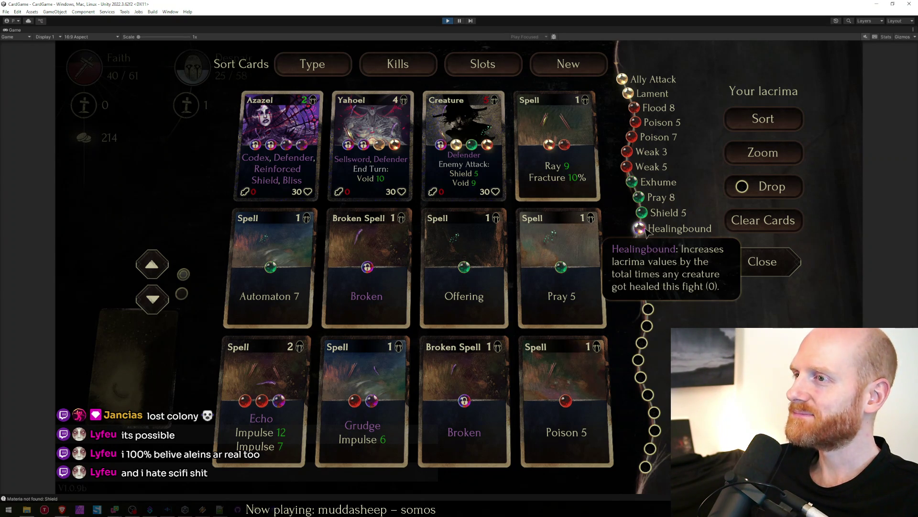
key(Escape)
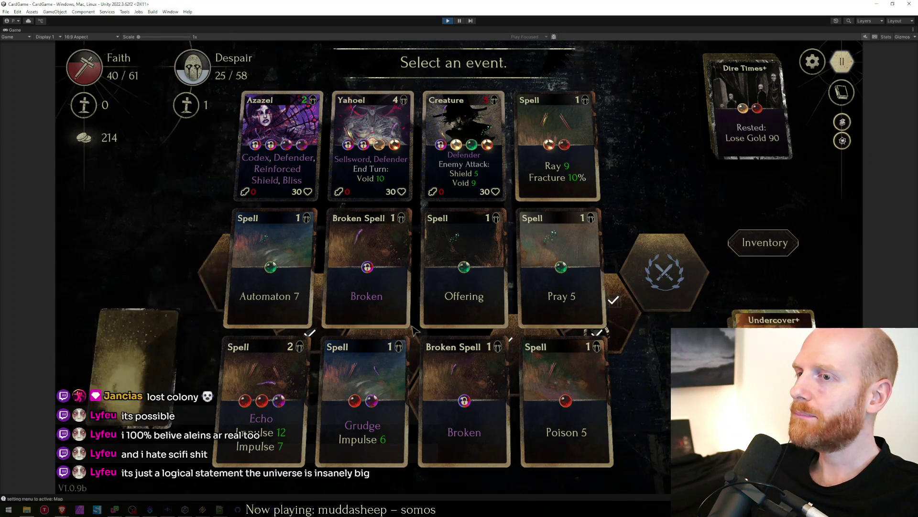
Upgrade the Ray spell at the upgrade event, socket Poison 7 into its empty slot, and start the Boss Fight.
click(588, 304)
mouse_move(546, 349)
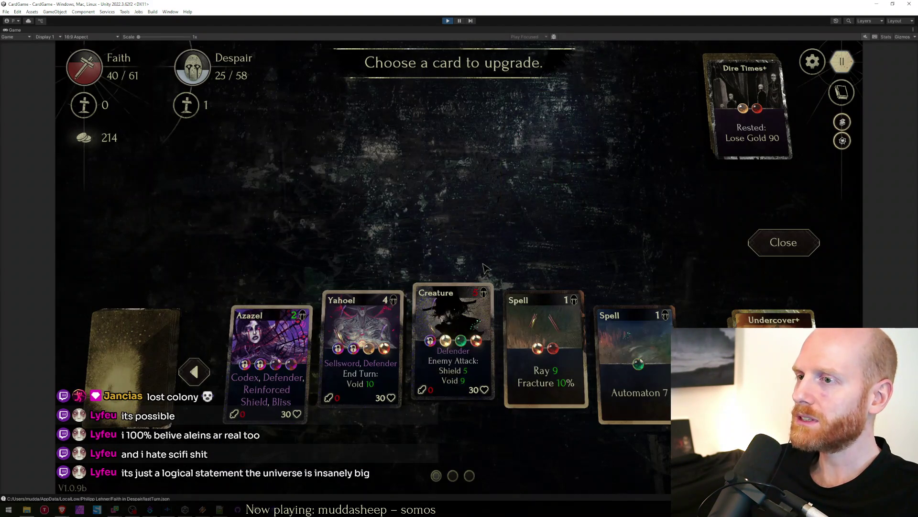
click(549, 370)
click(761, 241)
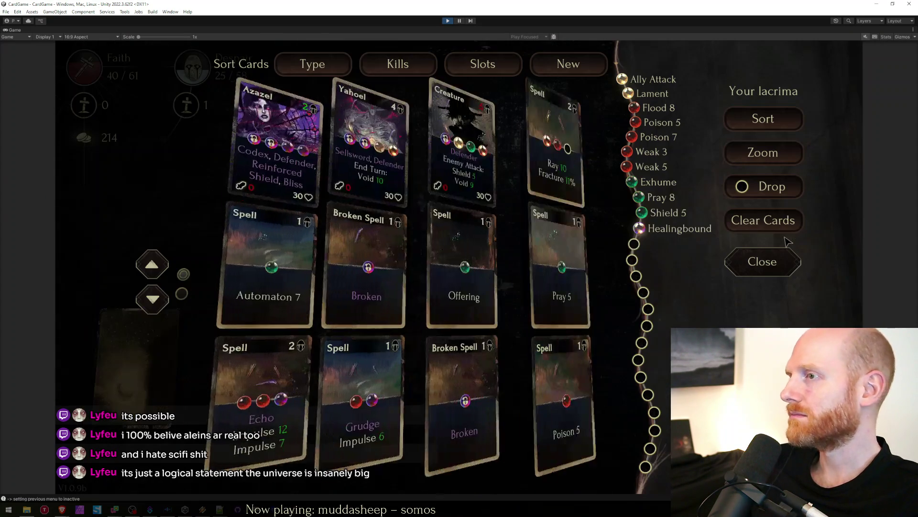
mouse_move(648, 136)
drag(622, 137, 592, 145)
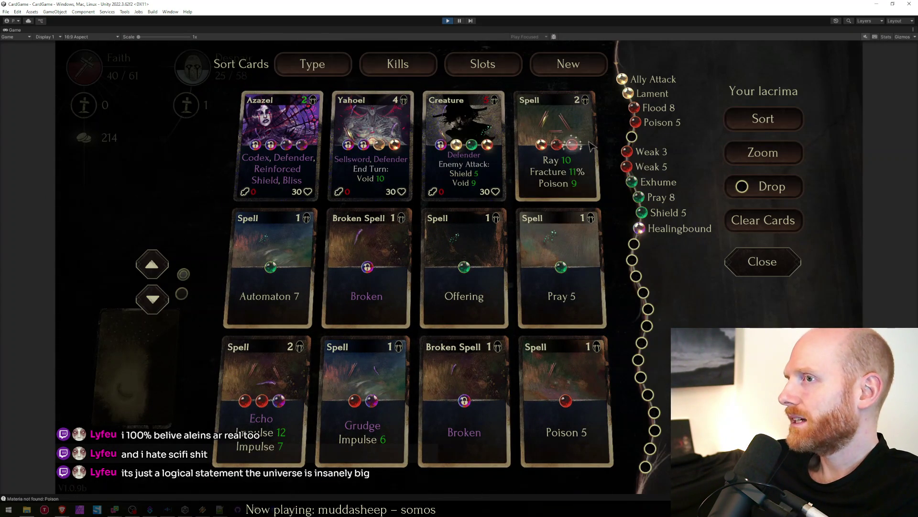
click(745, 272)
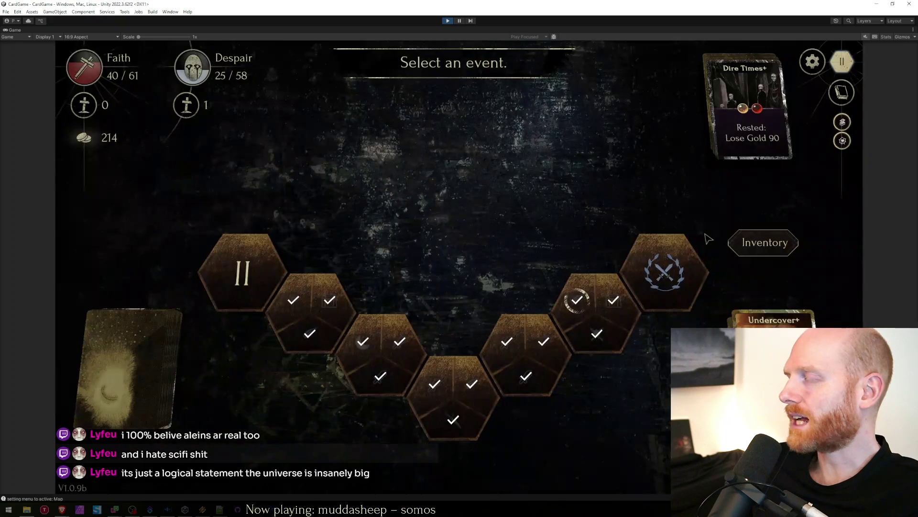
click(664, 289)
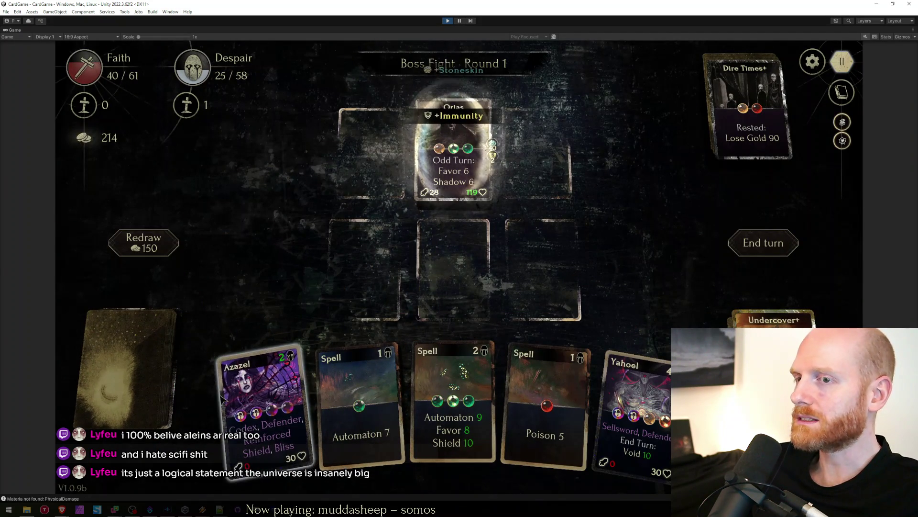
Field Azazel, Yahoel and two Automatons, hit Orias with Ray, and end the first turn.
click(223, 398)
click(550, 398)
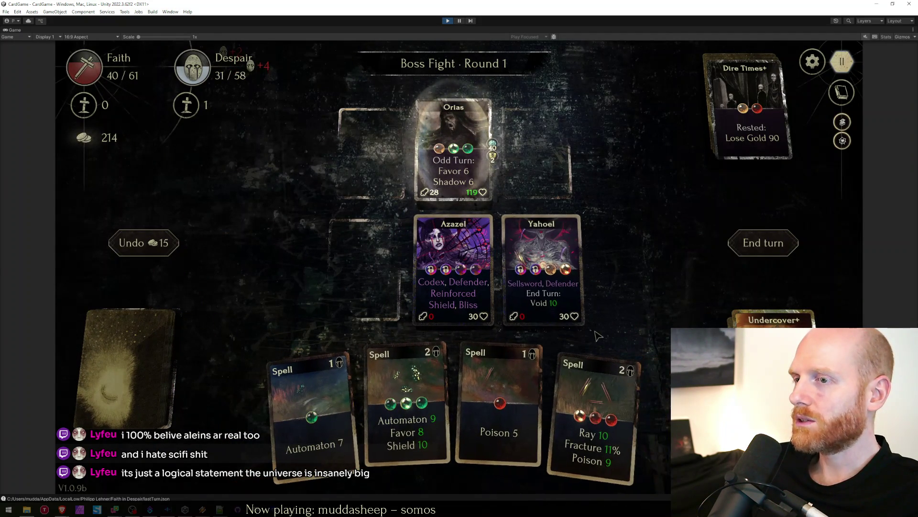
click(366, 309)
click(366, 273)
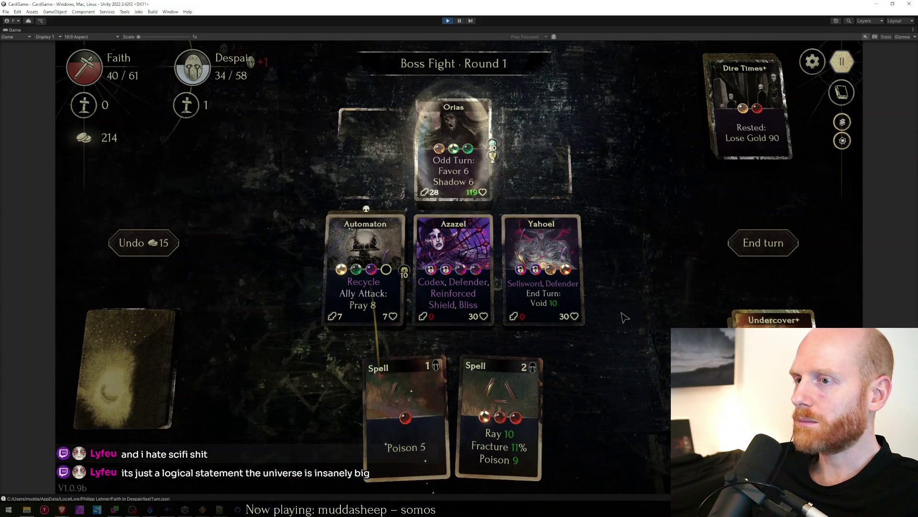
click(482, 428)
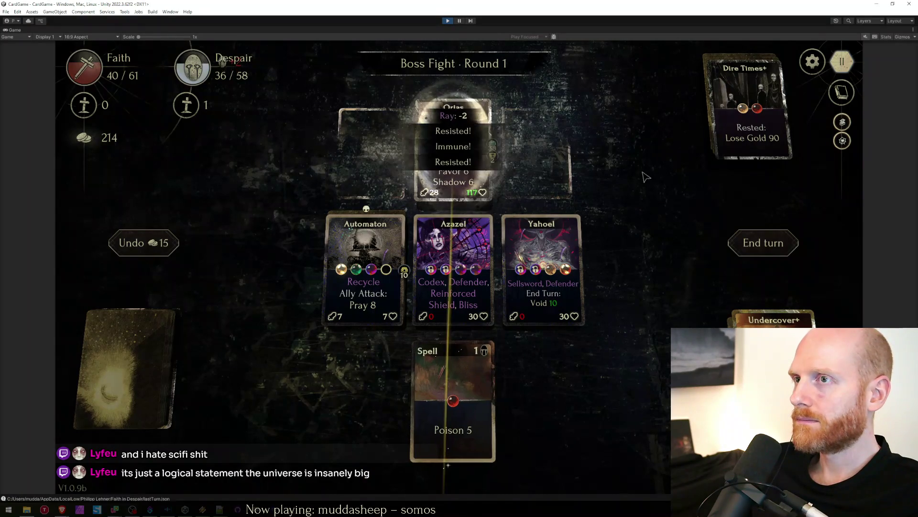
click(742, 244)
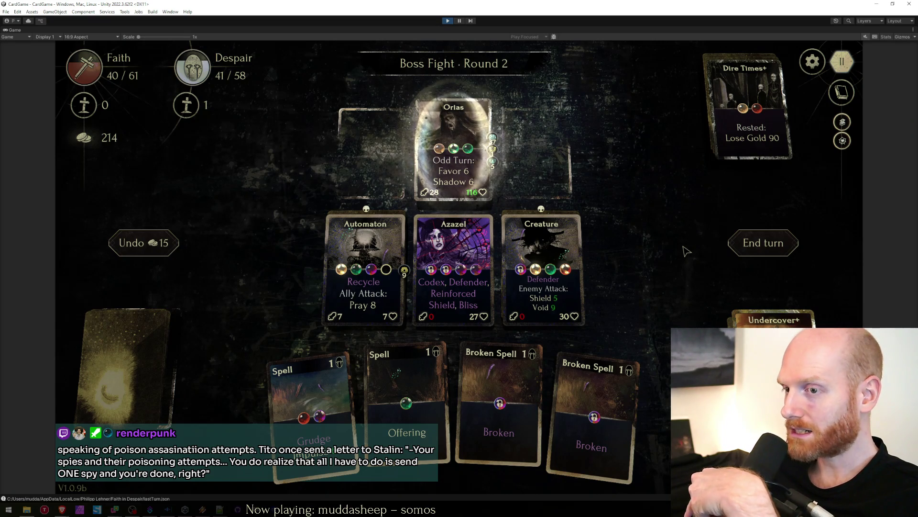
Cast Grudge and Impulse on Orias over rounds 2 and 3, restore Faith with Offering, and end the turn.
drag(308, 394, 583, 157)
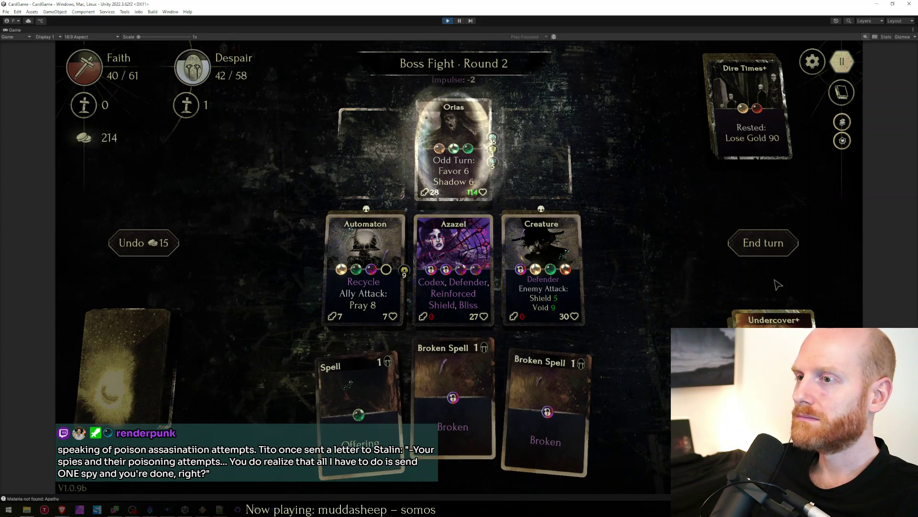
click(763, 242)
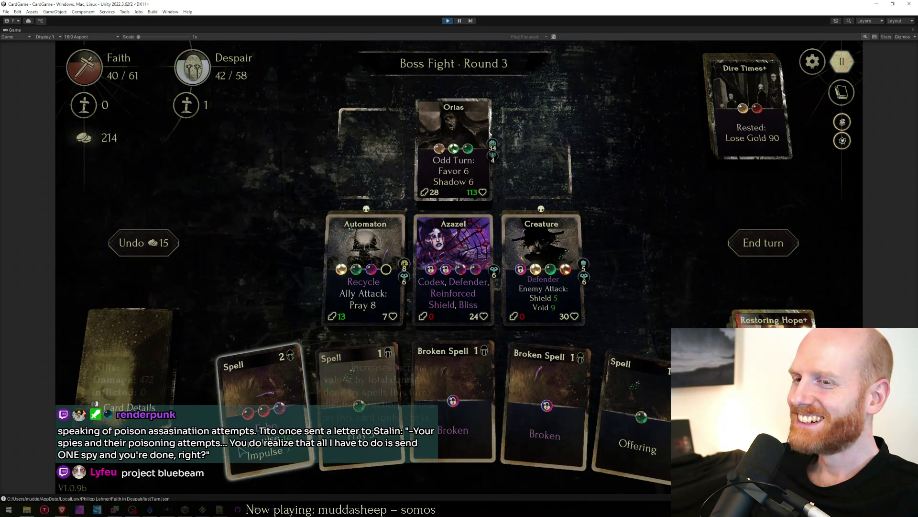
drag(265, 416, 453, 151)
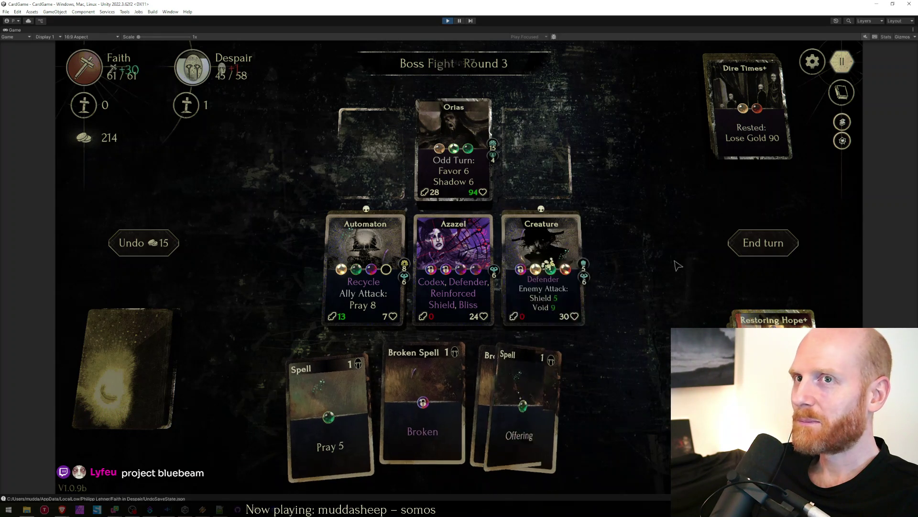
drag(579, 391, 541, 273)
click(762, 242)
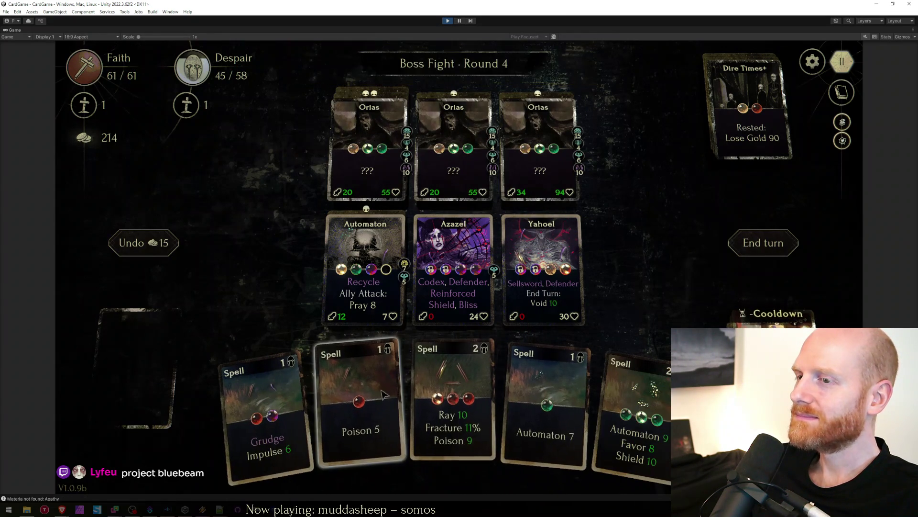
Hit Orias with Ray, Grudge Impulse and Poison 5, swap Azazel and Yahoel, summon an Automaton, end round 4.
drag(431, 443, 538, 150)
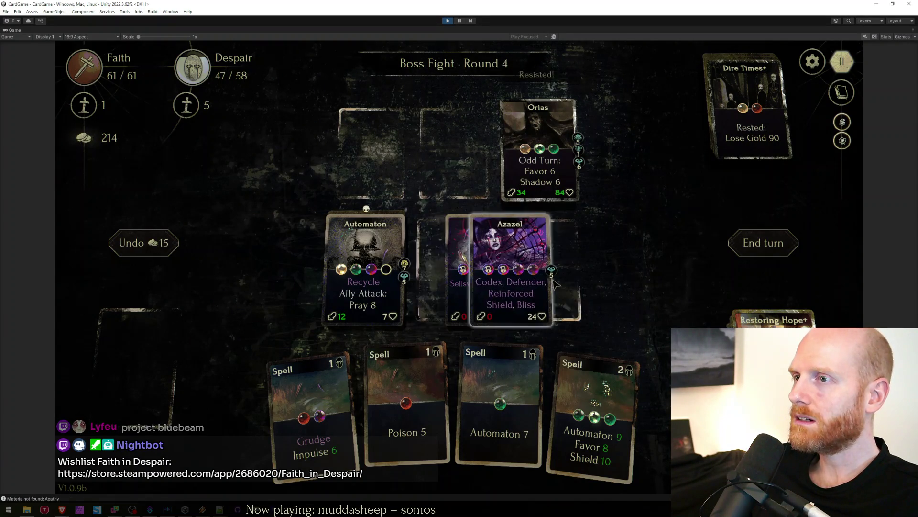
drag(454, 265, 542, 266)
drag(312, 409, 553, 143)
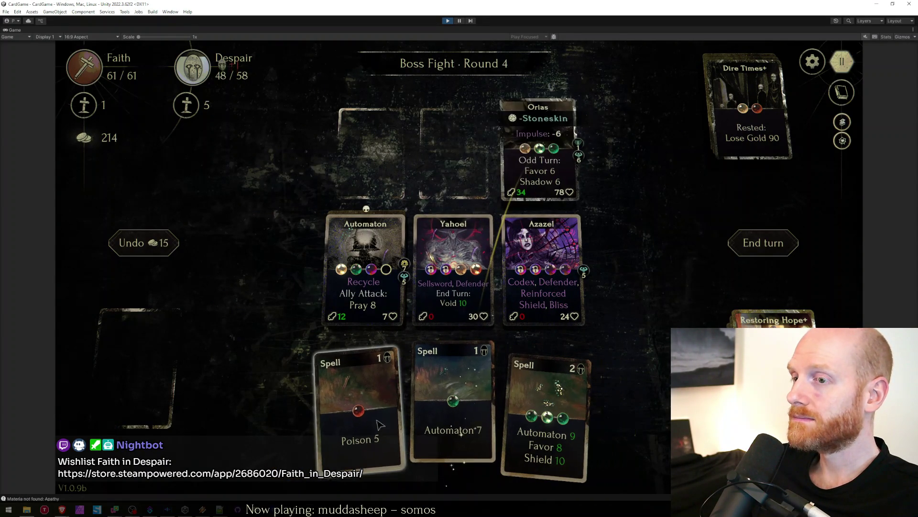
drag(406, 405, 583, 146)
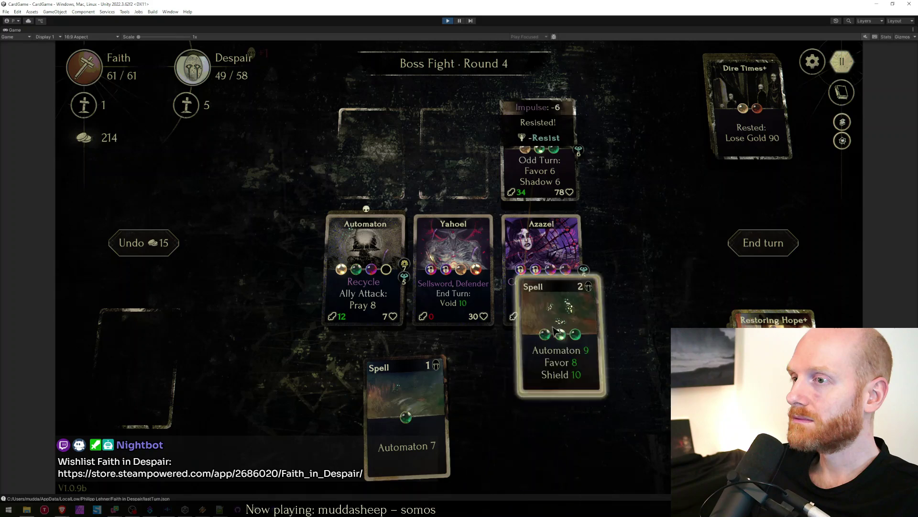
mouse_move(545, 416)
mouse_down()
mouse_move(473, 391)
mouse_move(542, 266)
mouse_up()
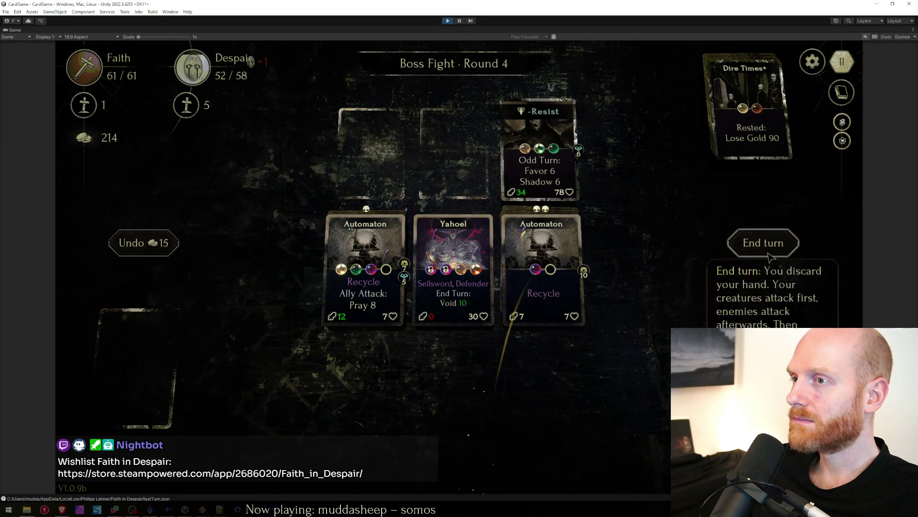
click(764, 243)
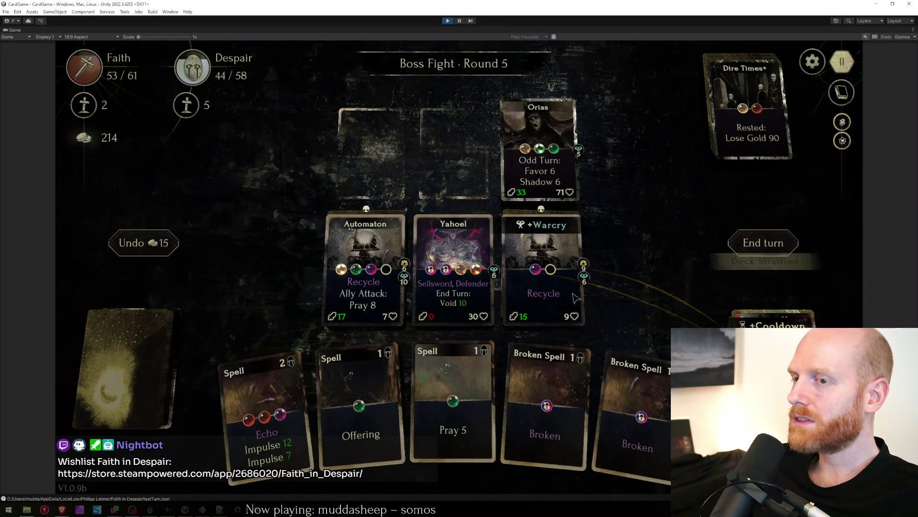
Cast Echo on Orias and Offering on the right Automaton, then end round 5.
drag(270, 445, 538, 155)
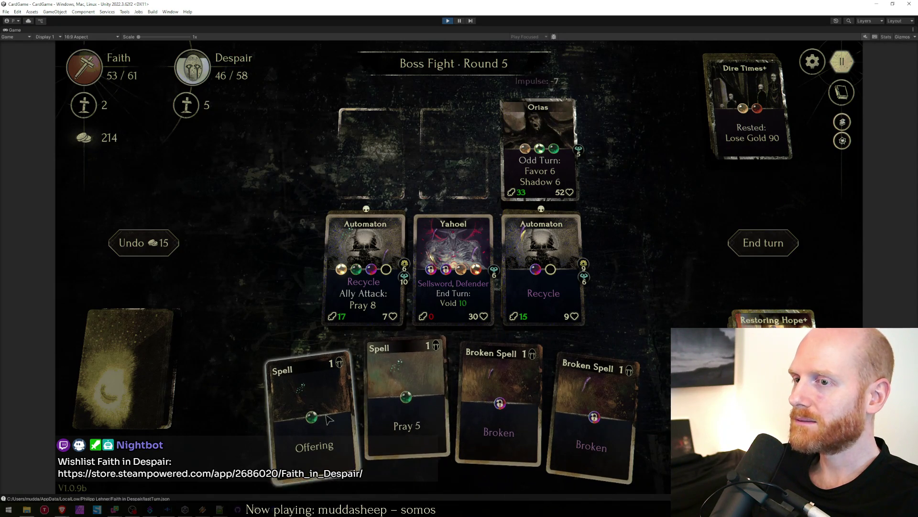
mouse_move(327, 419)
mouse_down()
mouse_move(558, 283)
mouse_move(391, 358)
mouse_move(545, 288)
mouse_up()
click(763, 243)
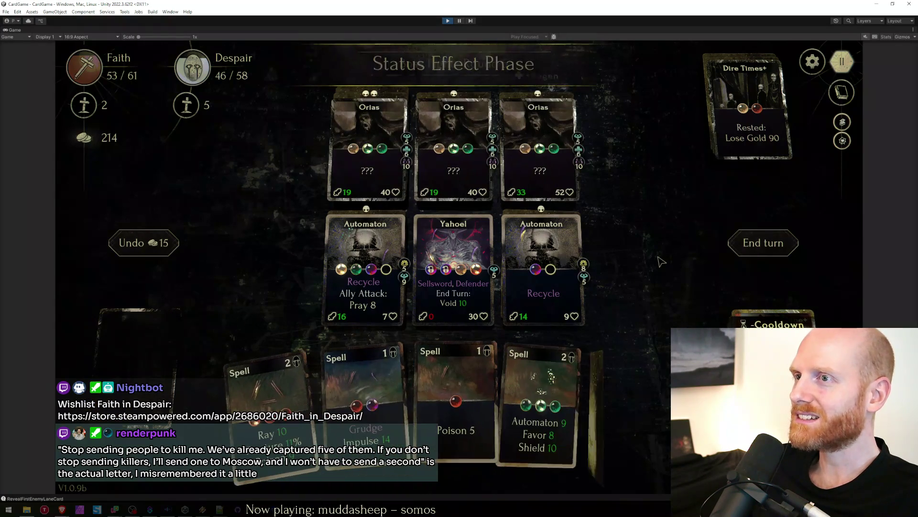
Batter the middle Orias with Ray-Fracture, Impulse and Poison 5, summon two Automatons, end round 6.
drag(285, 434, 453, 151)
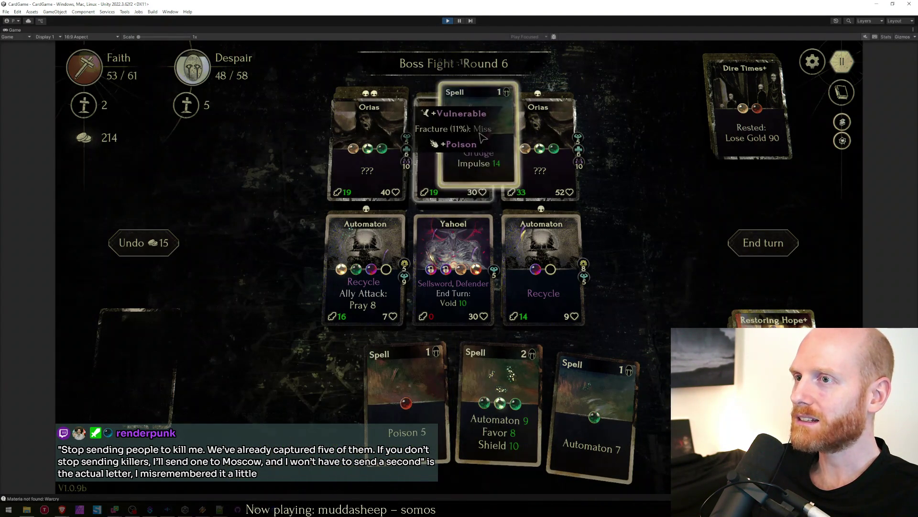
drag(406, 400, 454, 151)
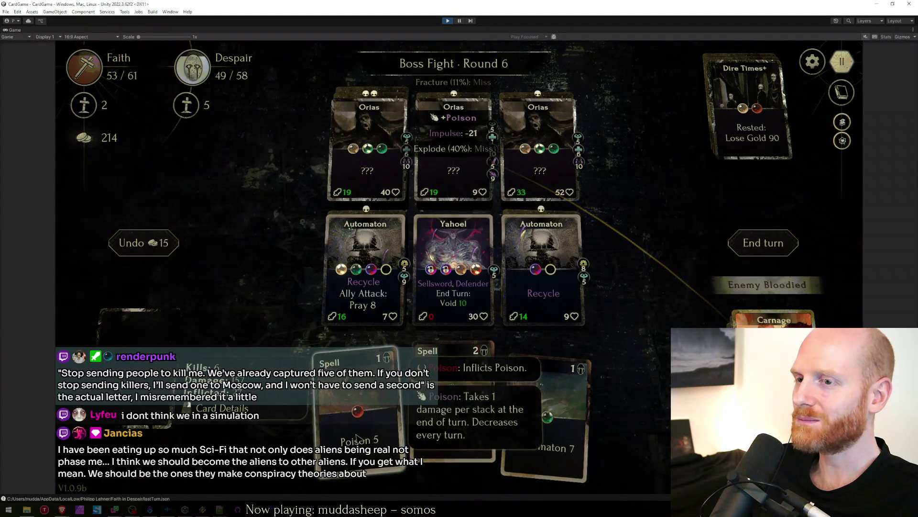
drag(359, 402, 538, 147)
drag(445, 301, 453, 151)
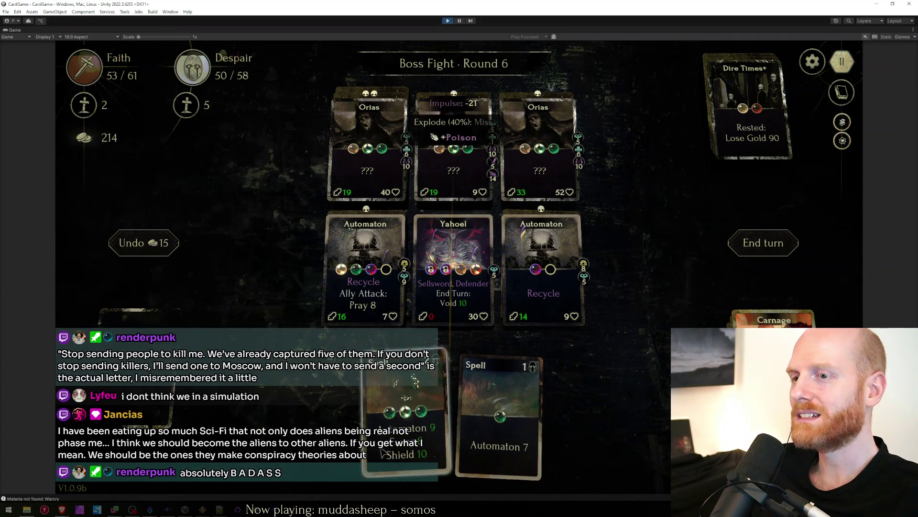
drag(434, 402, 454, 280)
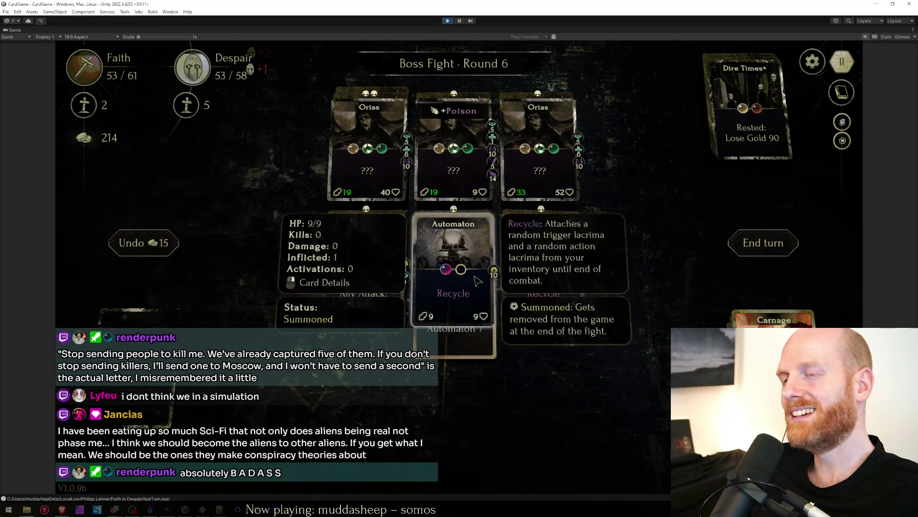
click(763, 243)
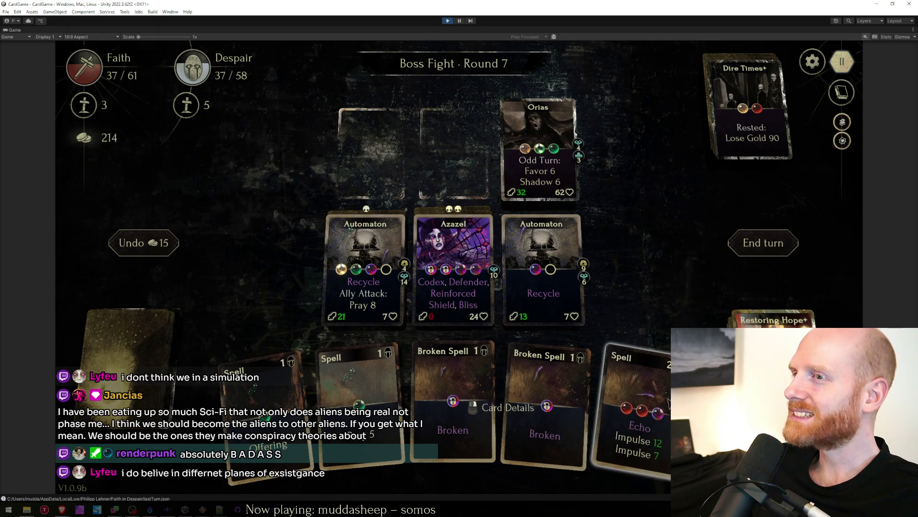
Finish the last Orias with Echo Impulse and Ray over rounds 7-8, swapping Azazel right, and take the reward.
drag(632, 409, 538, 151)
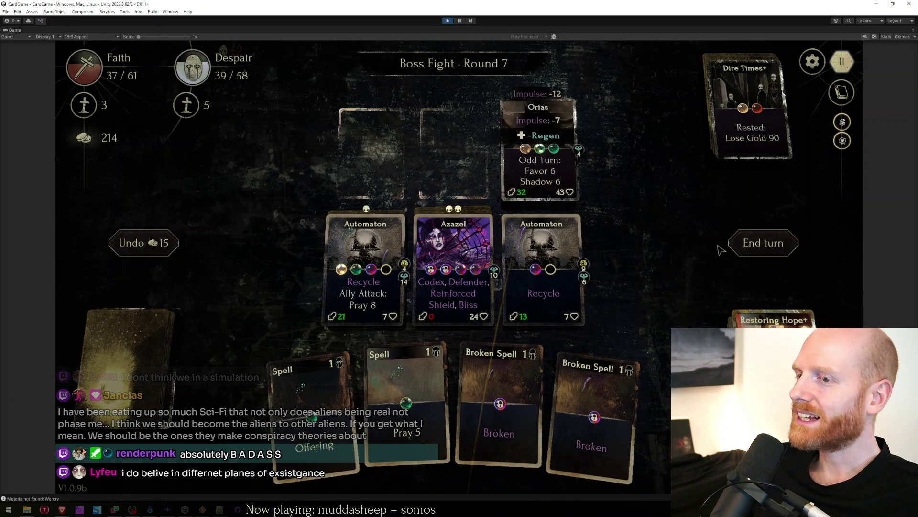
drag(460, 266, 545, 265)
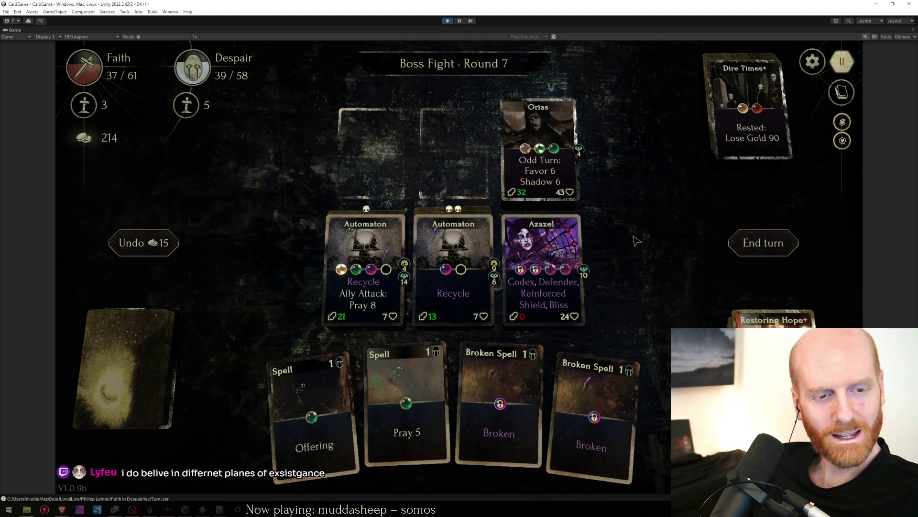
click(763, 244)
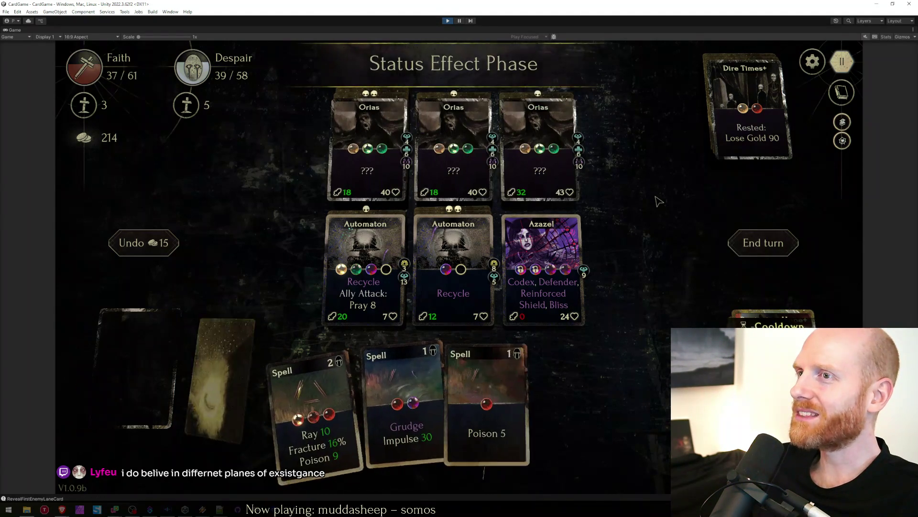
drag(271, 388, 538, 143)
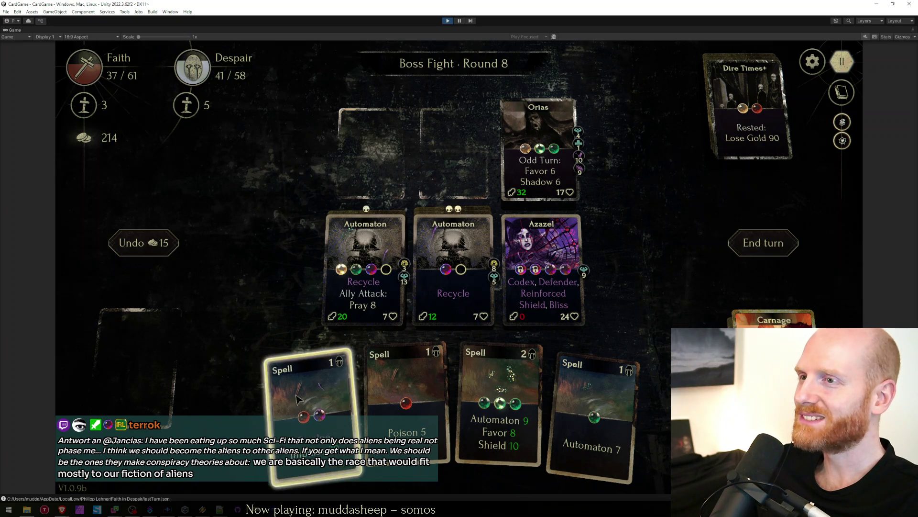
drag(298, 398, 539, 151)
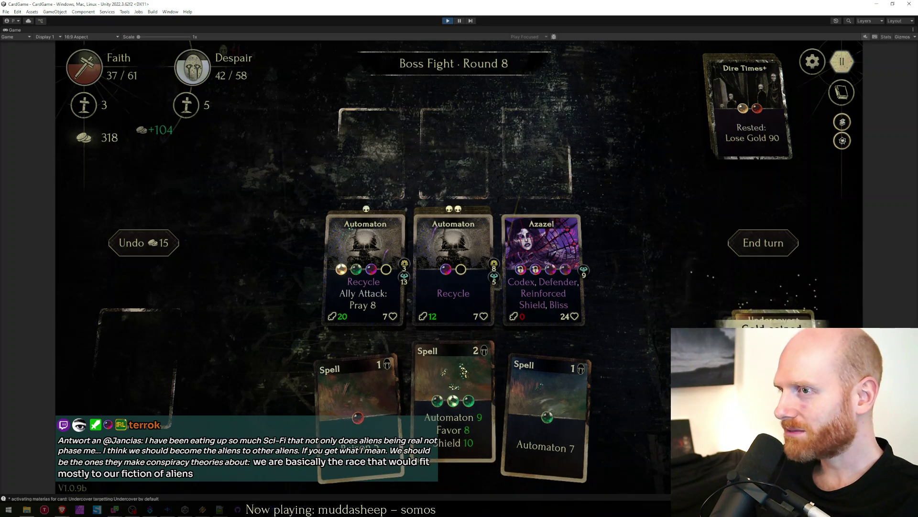
click(574, 220)
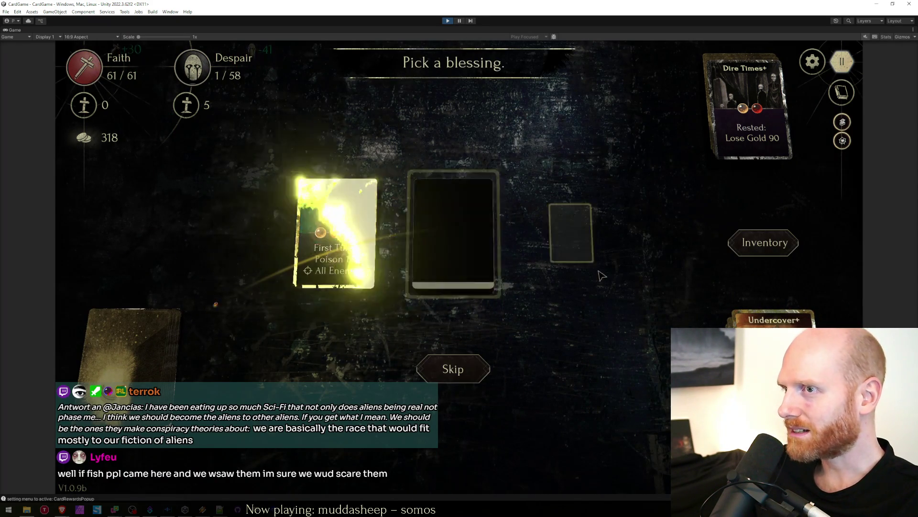
Choose a blessing and review the card inventory.
click(603, 276)
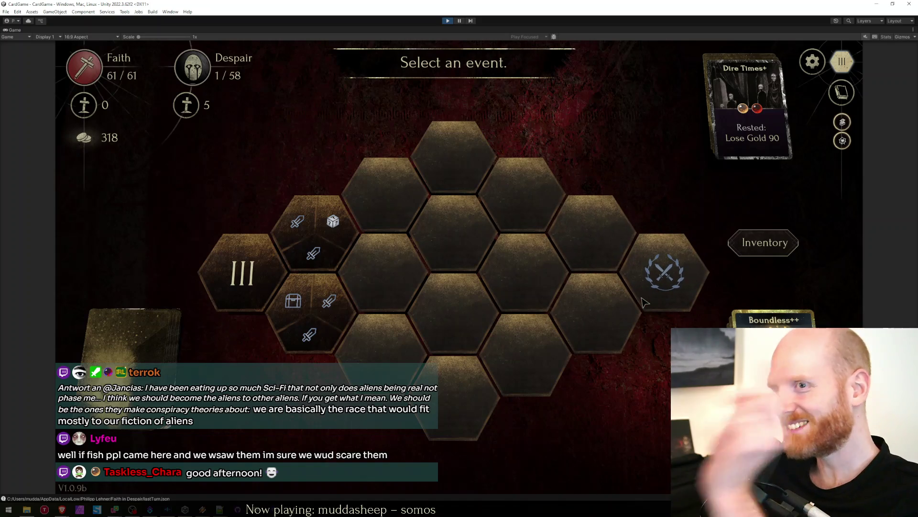
click(776, 251)
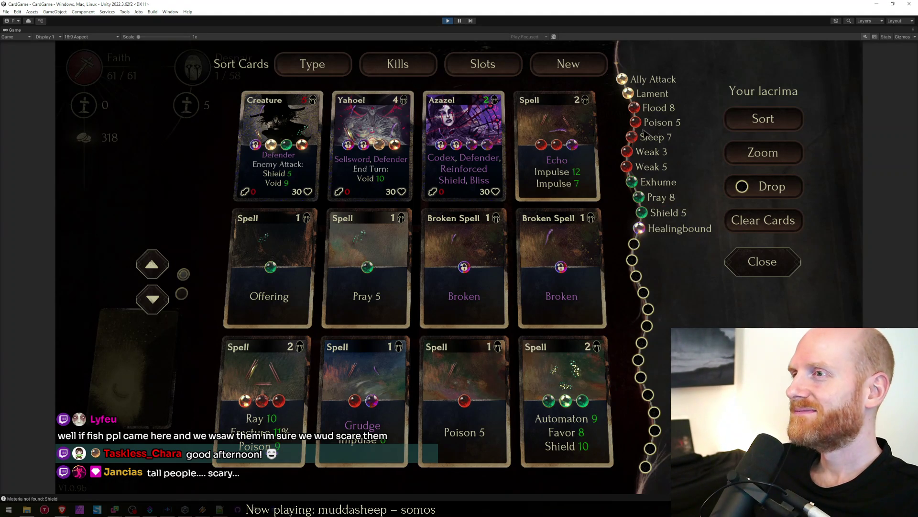
key(Escape)
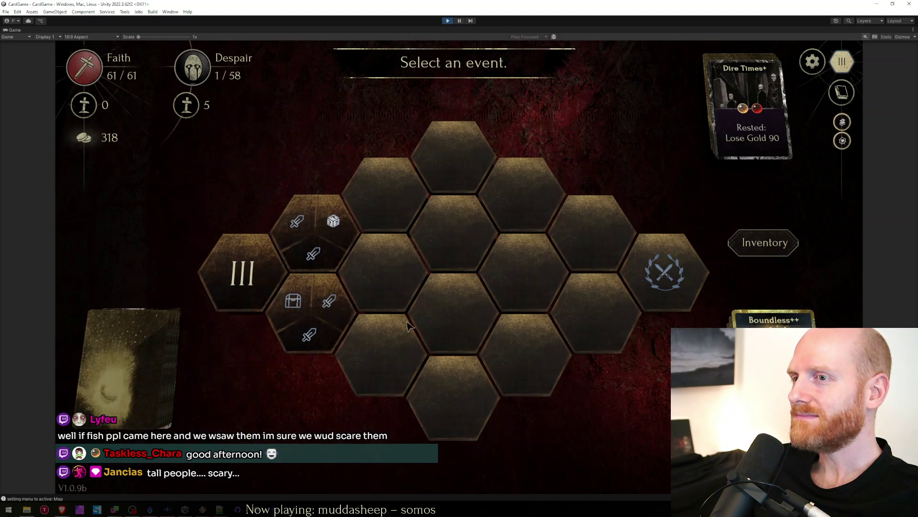
Pick the treasure hex on the map, take a lacrima, and start the next fight event.
click(343, 310)
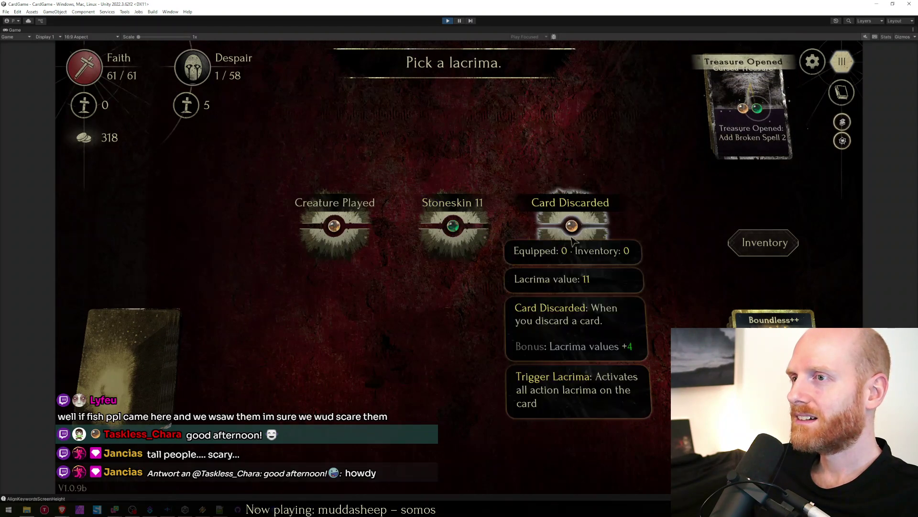
click(452, 233)
click(284, 329)
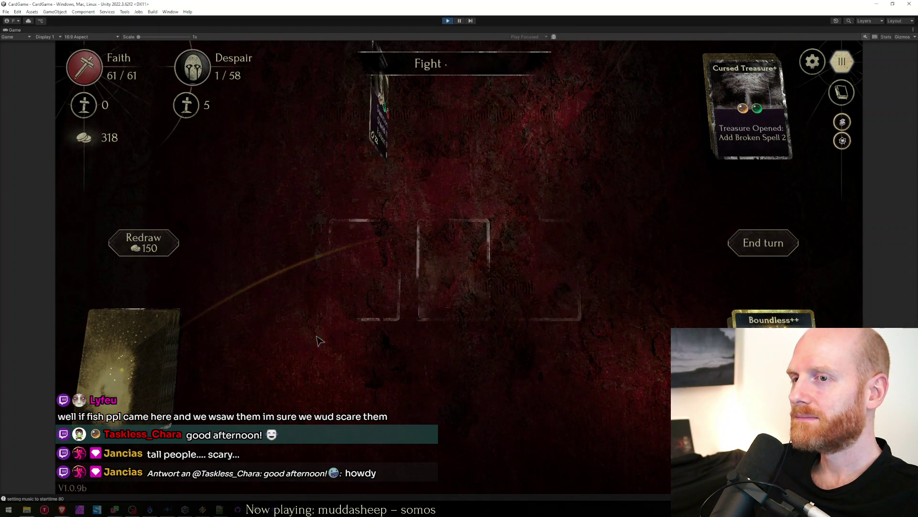
Field Azazel in the left front slot and Yahoel in the right front slot.
click(365, 268)
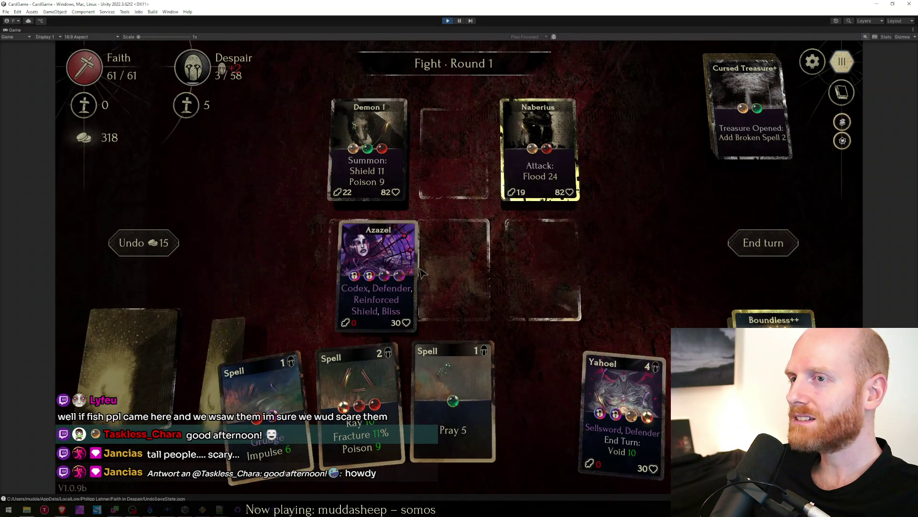
click(617, 398)
click(542, 269)
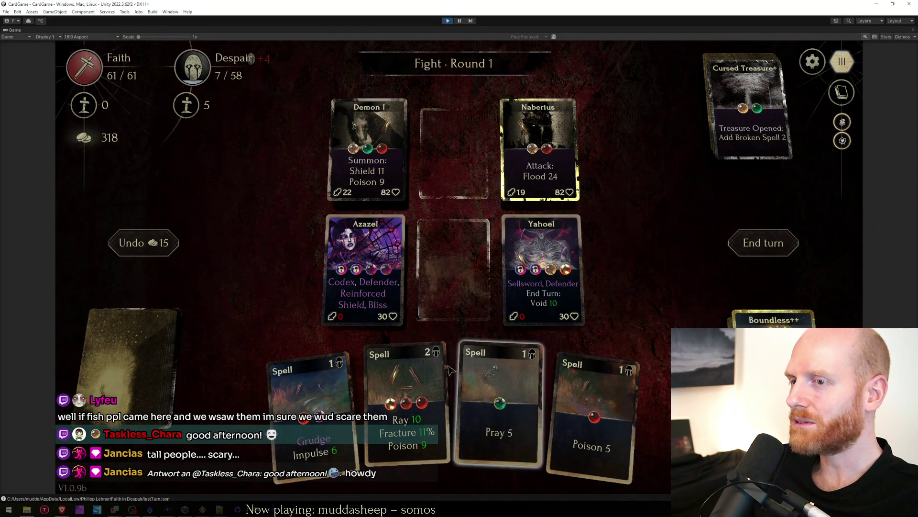
Hit Naberius with Ray, Grudge, Poison 5 and Echo spells.
drag(450, 369, 538, 155)
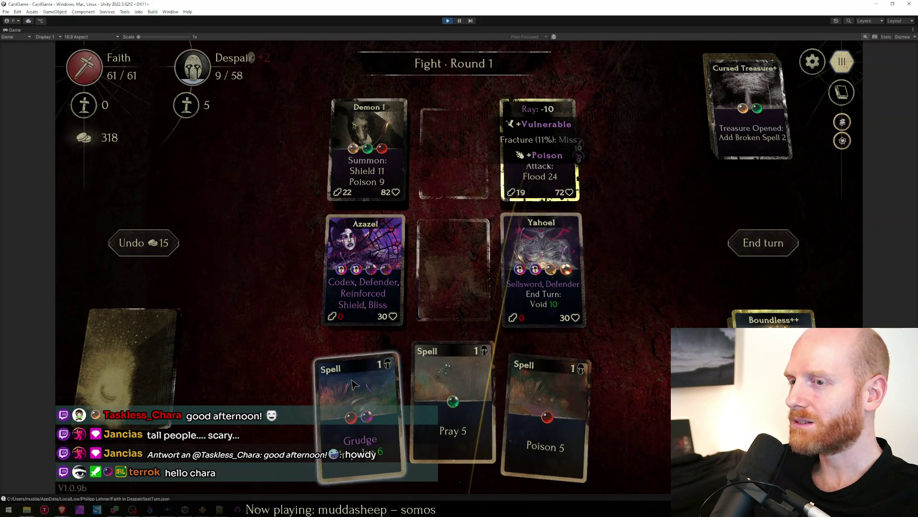
drag(354, 387, 538, 154)
drag(546, 416, 571, 159)
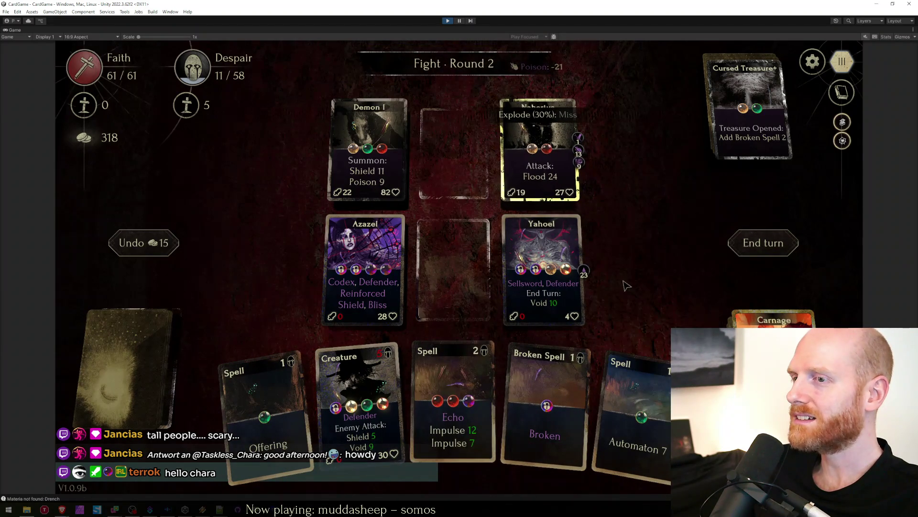
drag(456, 388, 574, 188)
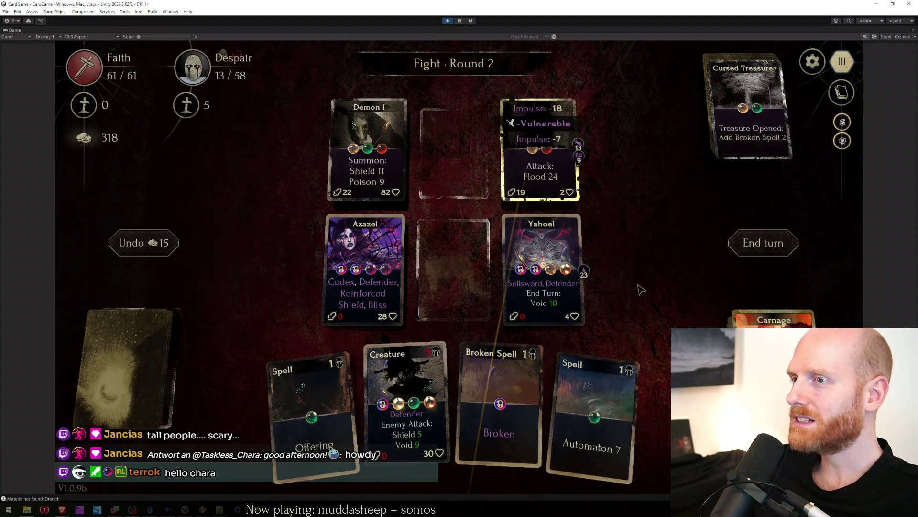
Place the Creature beside Azazel, buff Azazel with Automaton, and end turns into round 4.
drag(405, 391, 452, 269)
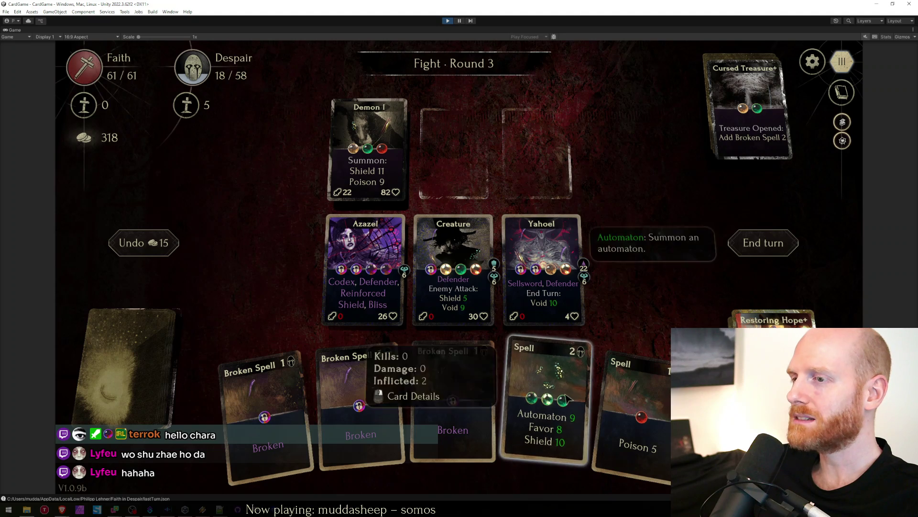
drag(545, 402, 367, 273)
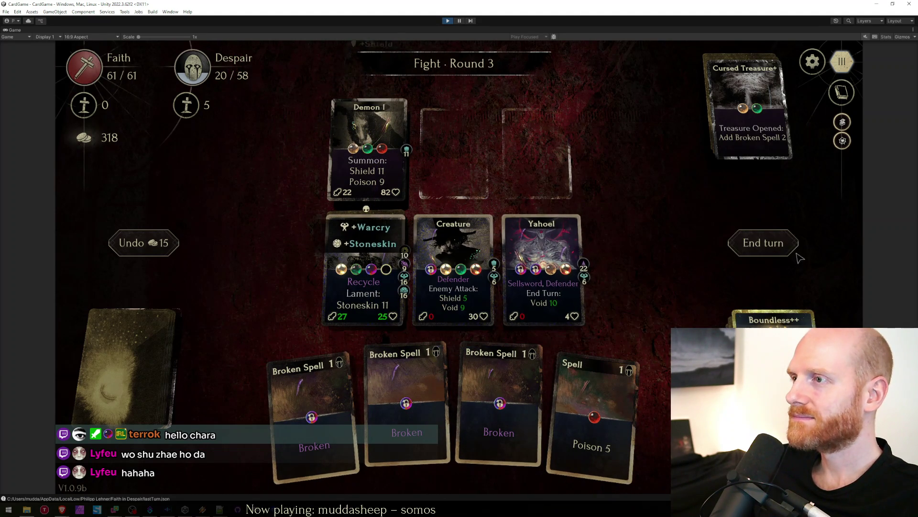
key(e)
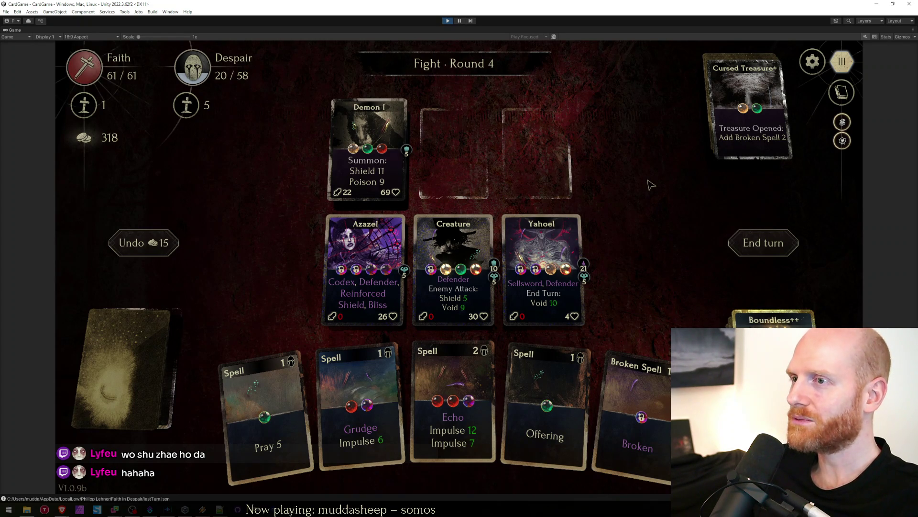
click(775, 255)
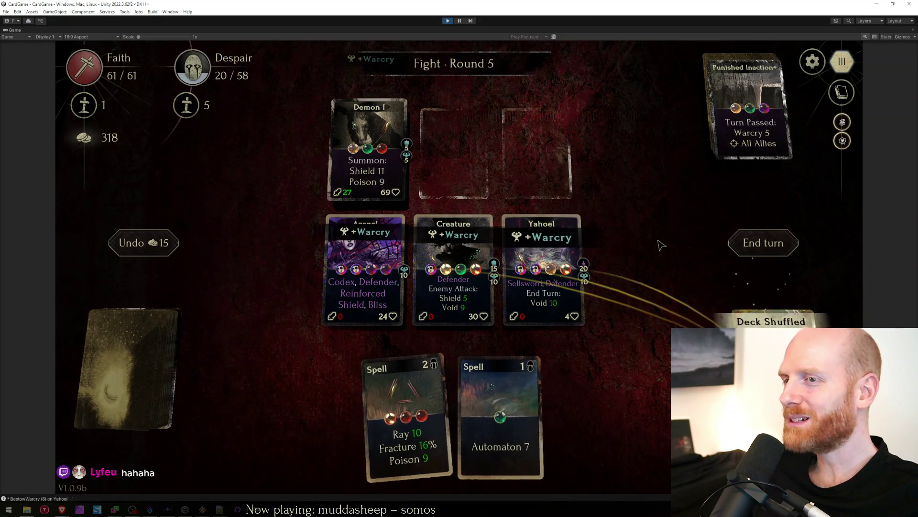
Strike Demon I with Ray and Poison 5, cast Automaton 7 on an ally, end turn, then Echo Demon I.
drag(269, 416, 362, 155)
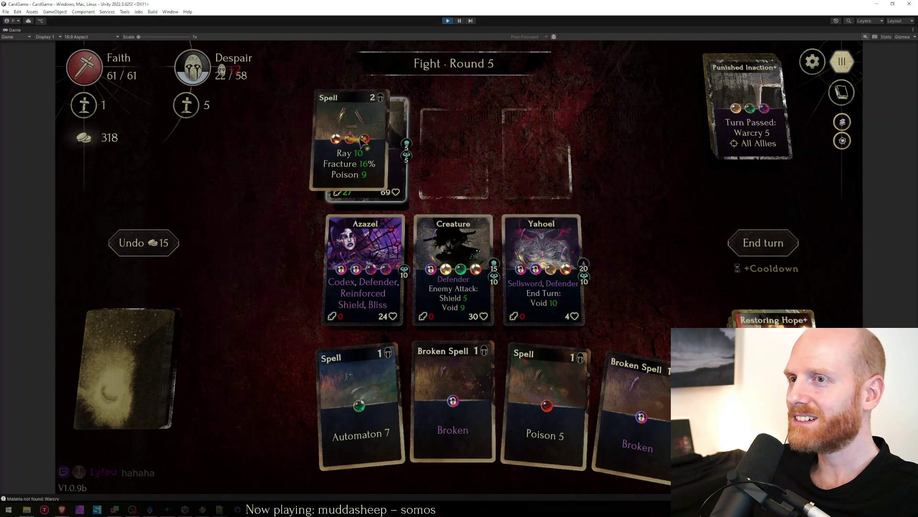
drag(502, 387, 370, 151)
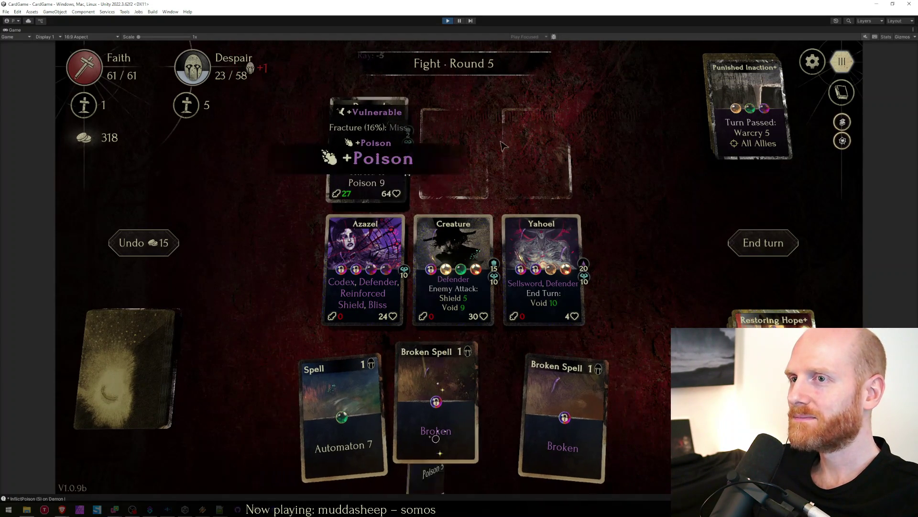
drag(352, 409, 363, 273)
key(e)
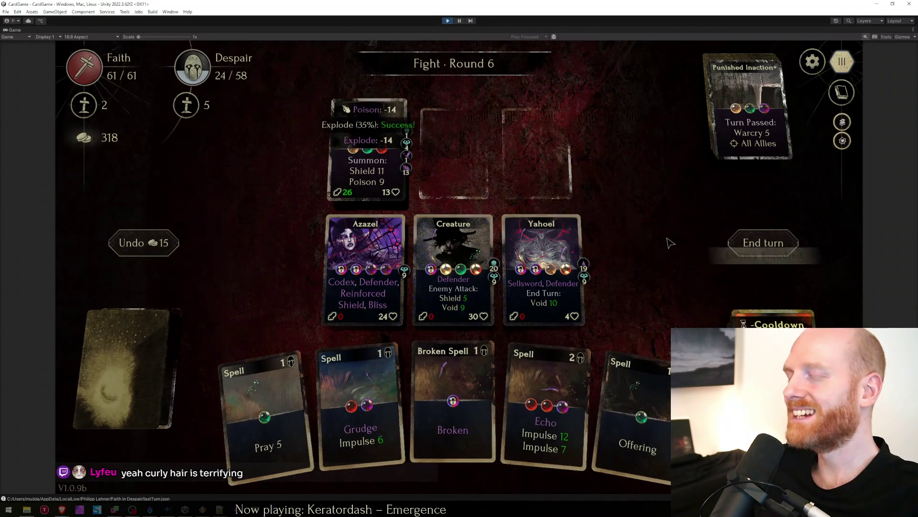
drag(554, 390, 527, 160)
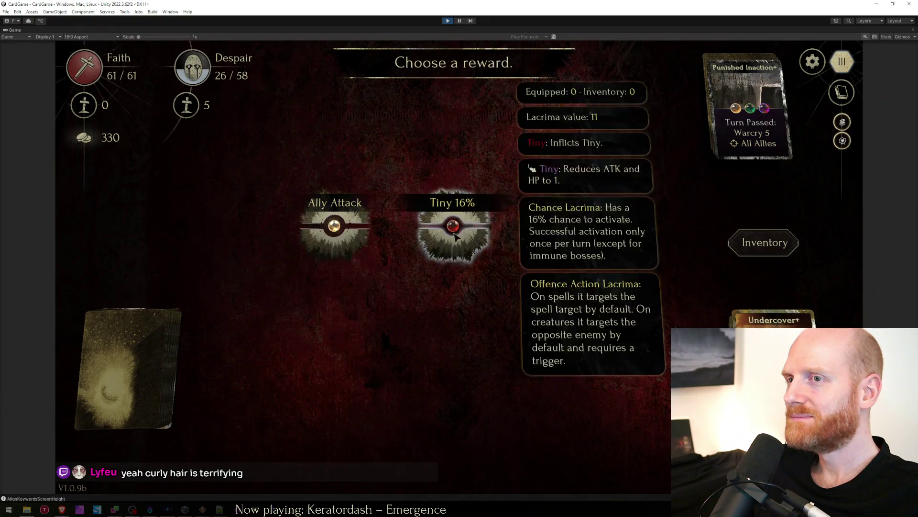
Take the Tiny lacrima reward, enter the next Fight hex and redraw the starting hand.
click(454, 226)
click(310, 288)
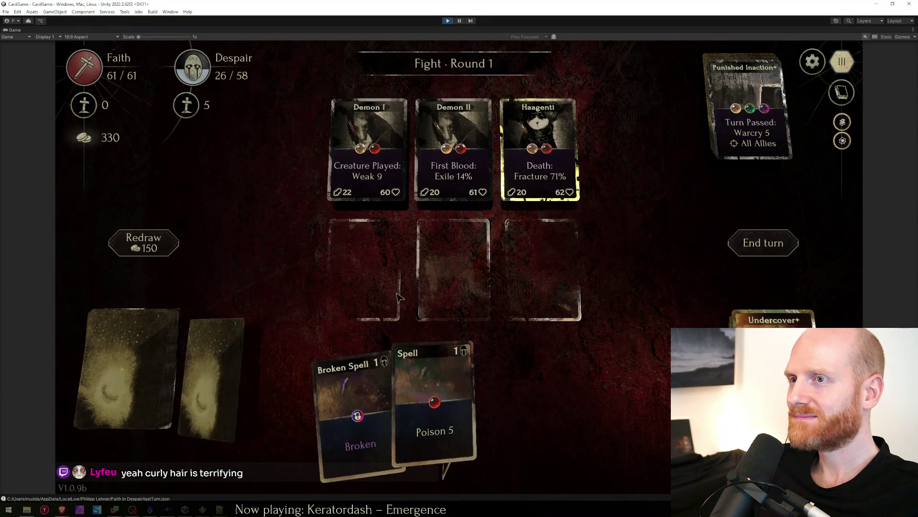
click(166, 251)
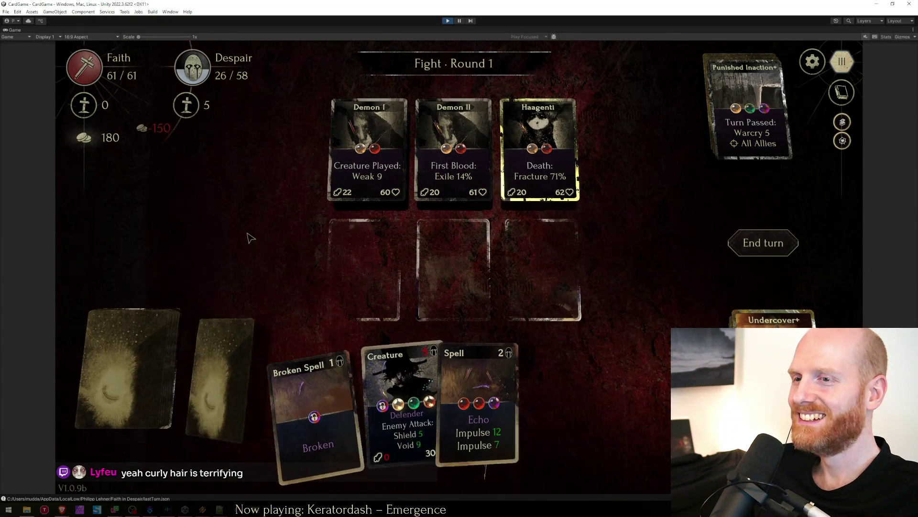
Field the Creature, cast Echo on Haagenti and end the first turn.
drag(344, 402, 367, 284)
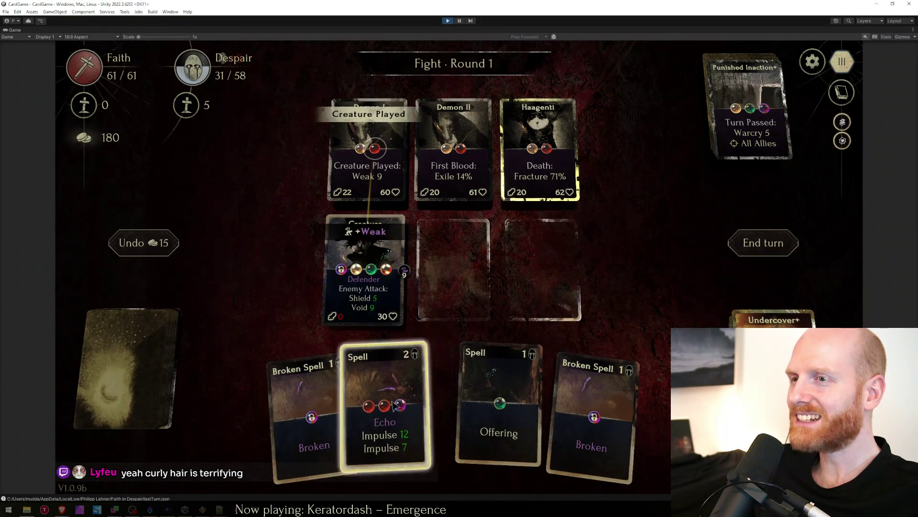
drag(380, 402, 539, 154)
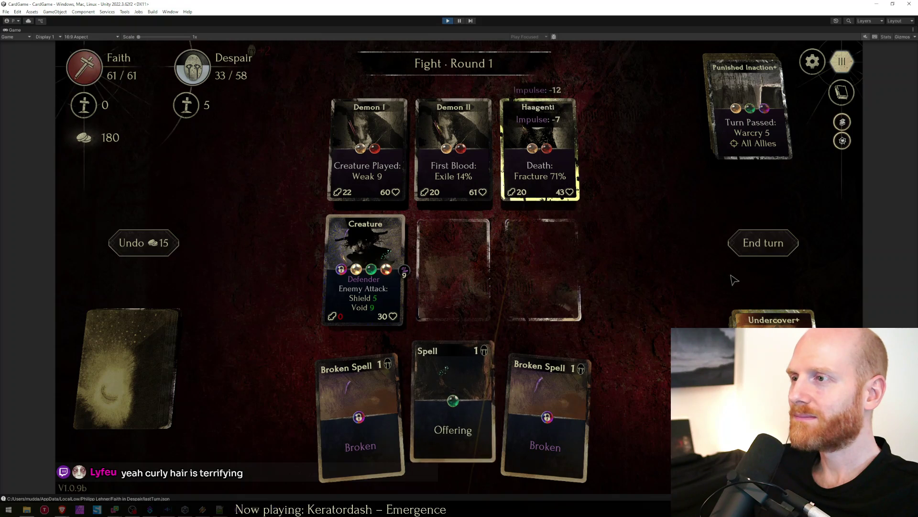
click(739, 245)
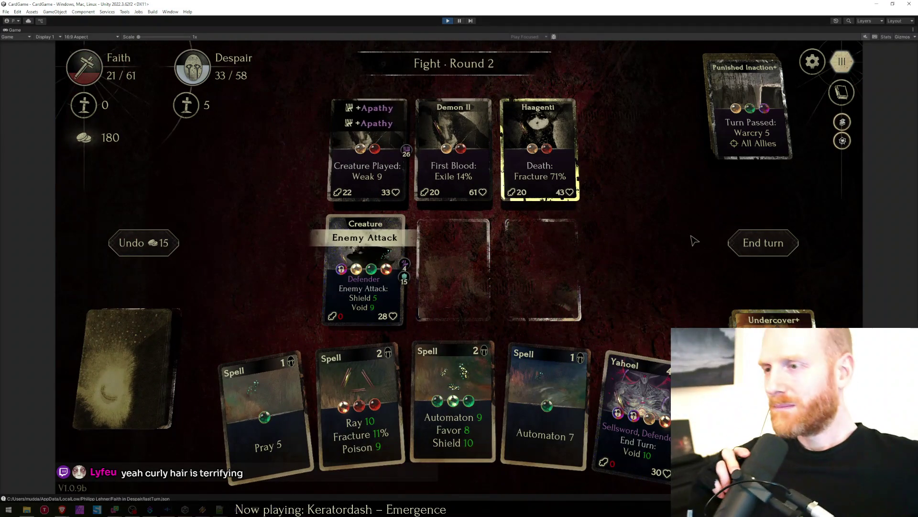
Summon Yahoel and an Automaton, buff the Automaton, Ray Haagenti and end the turn.
drag(632, 402, 453, 269)
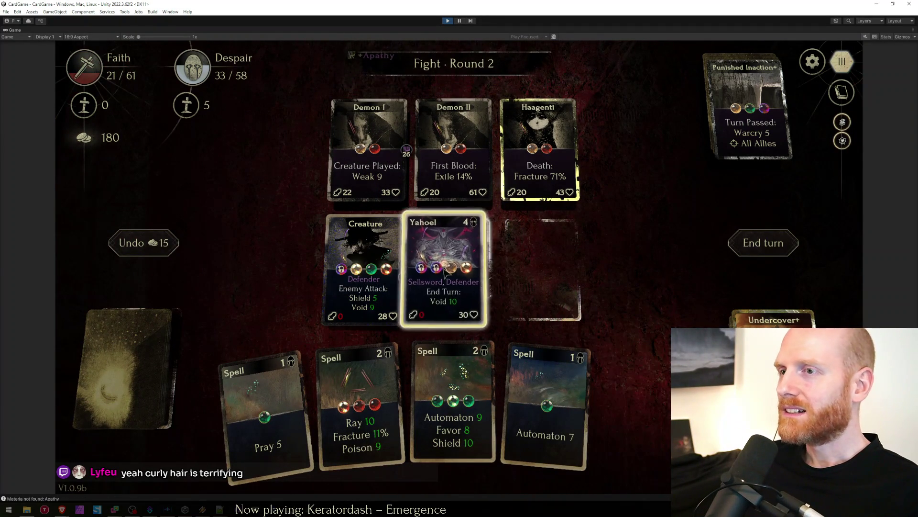
drag(452, 402, 541, 269)
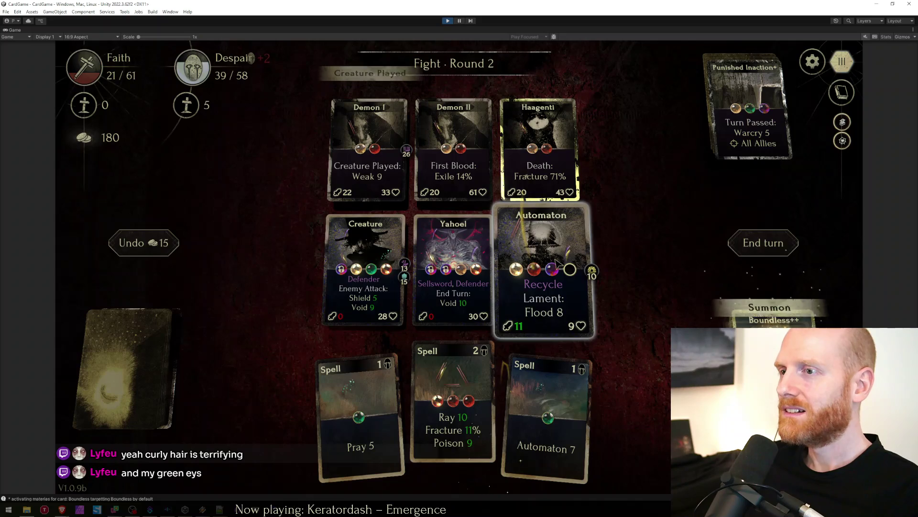
click(559, 261)
drag(547, 420, 542, 161)
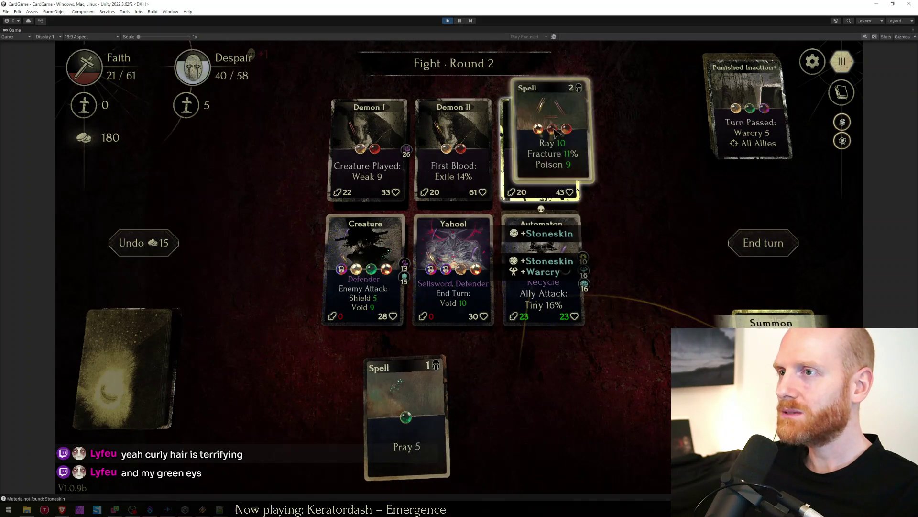
click(763, 242)
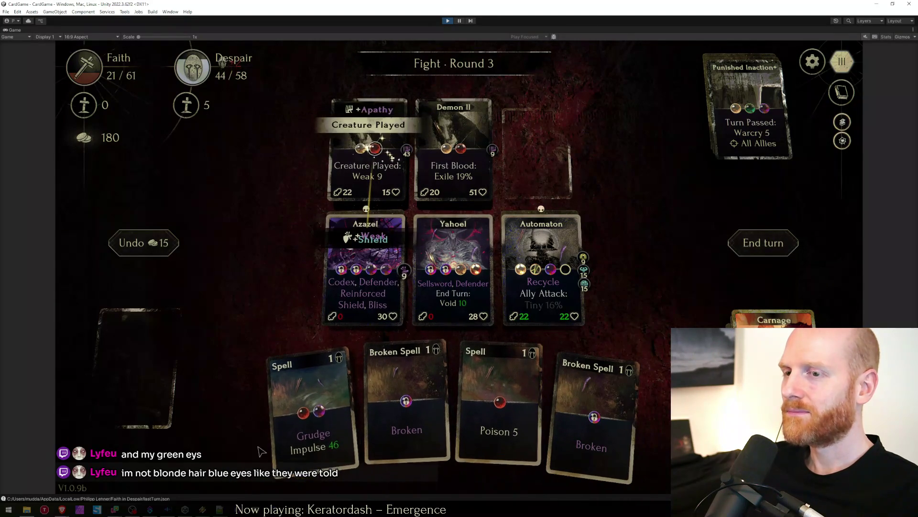
Grudge Demon I, Ray Demon II, cast Automaton on an ally and end the turn for victory.
drag(344, 409, 366, 154)
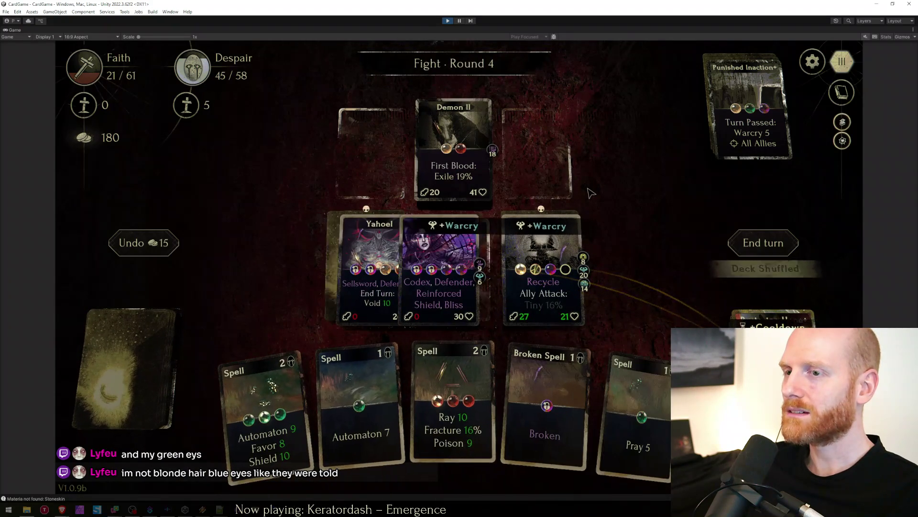
drag(459, 422, 454, 280)
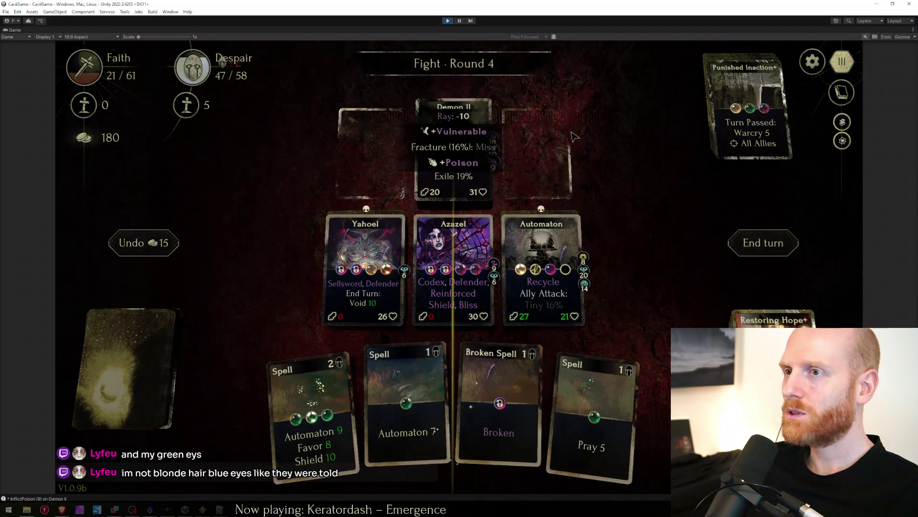
drag(266, 416, 445, 300)
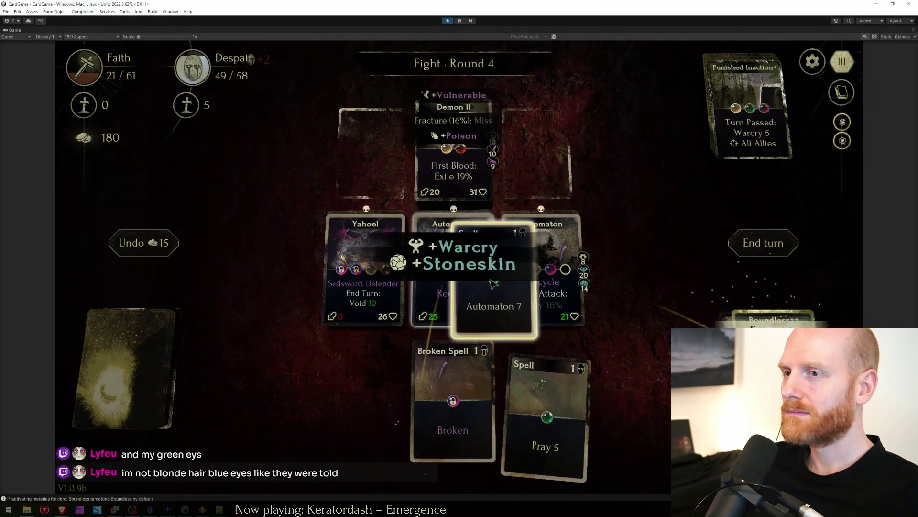
click(763, 243)
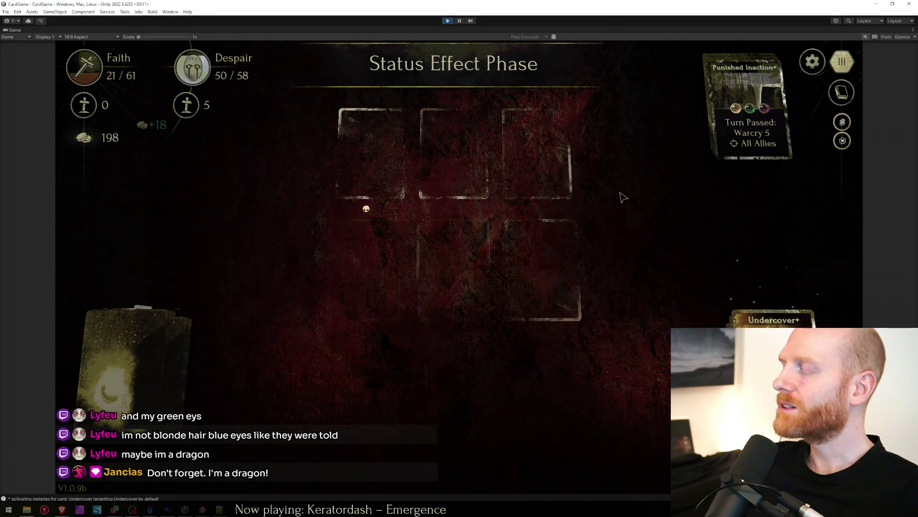
Collect the reward, upgrade Azazel at the upgrade hex and enter the next Fight.
click(603, 219)
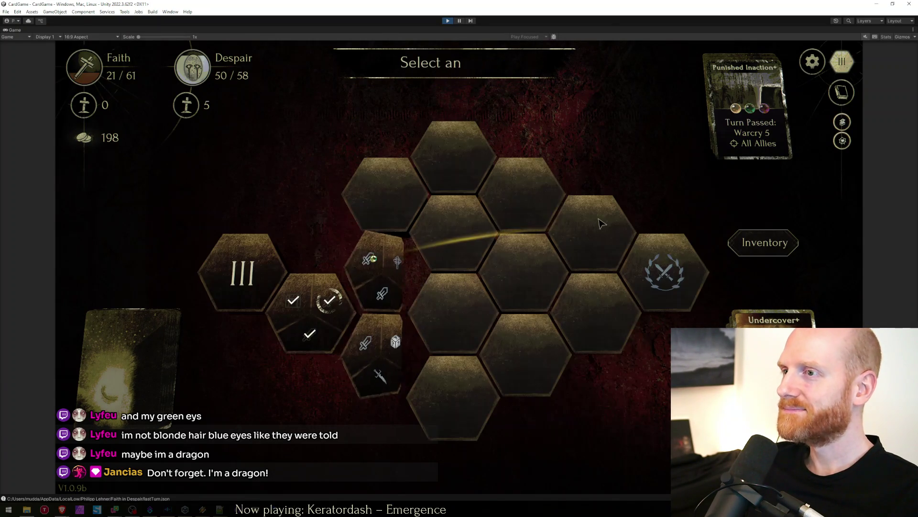
click(358, 344)
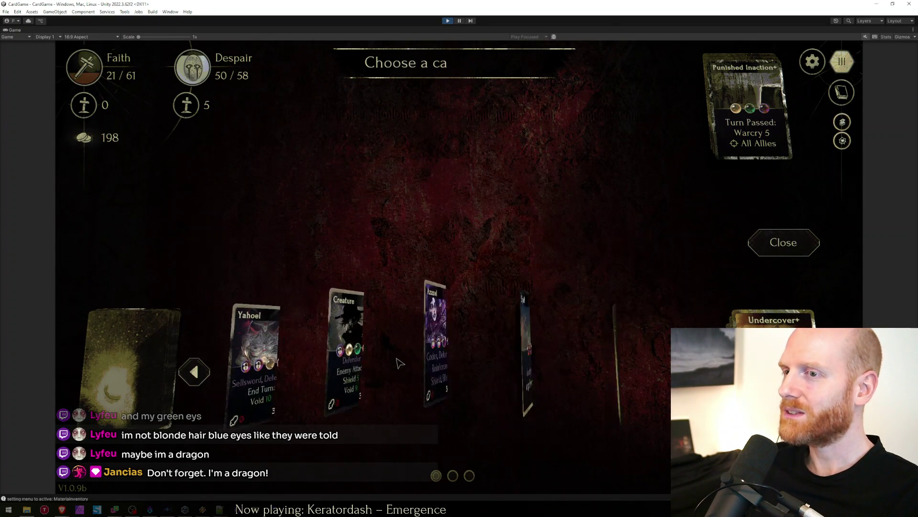
click(433, 352)
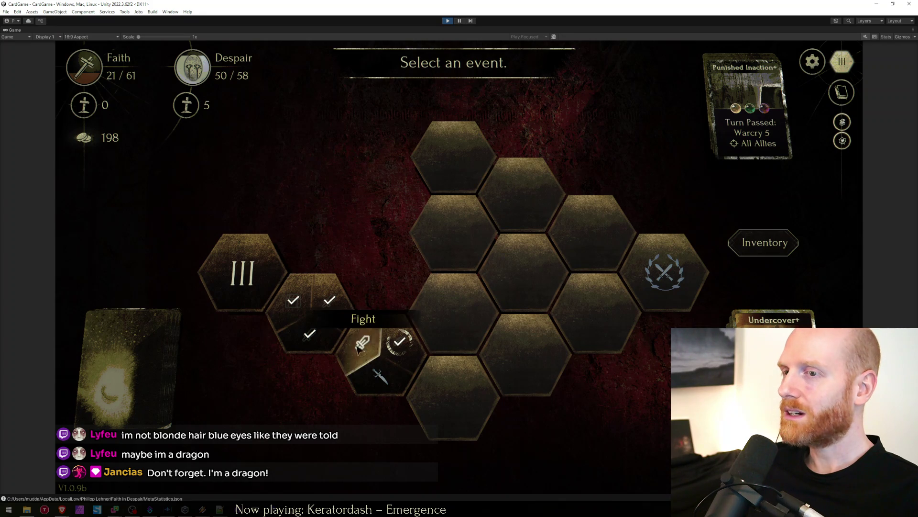
click(359, 347)
Field the Creature and an Automaton, then cast Echo on Morax.
drag(400, 380, 379, 290)
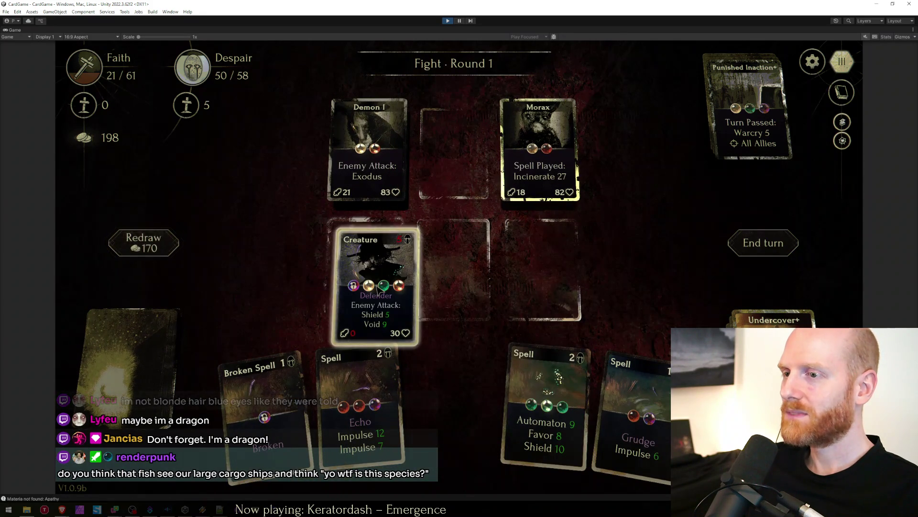
drag(545, 402, 542, 273)
drag(452, 409, 553, 128)
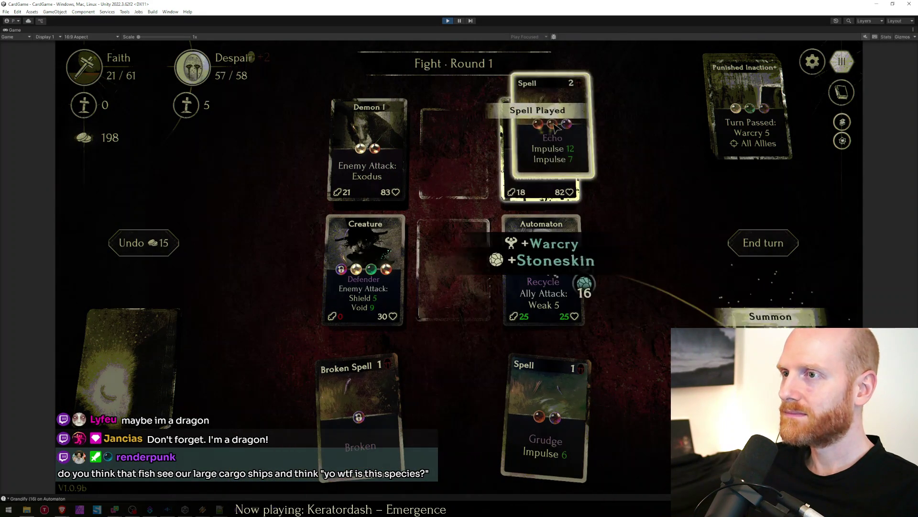
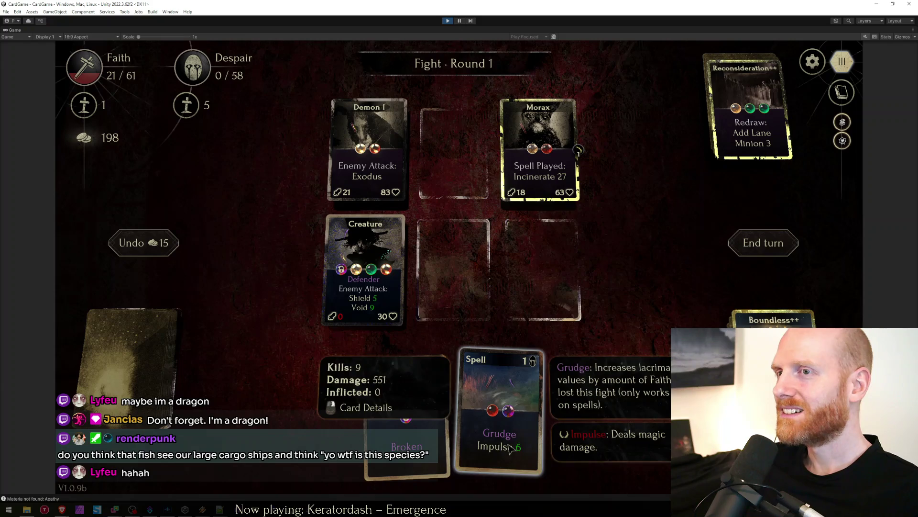
Play Grudge on Morax, then Automaton and Offering next round, ending each turn.
drag(515, 450, 546, 158)
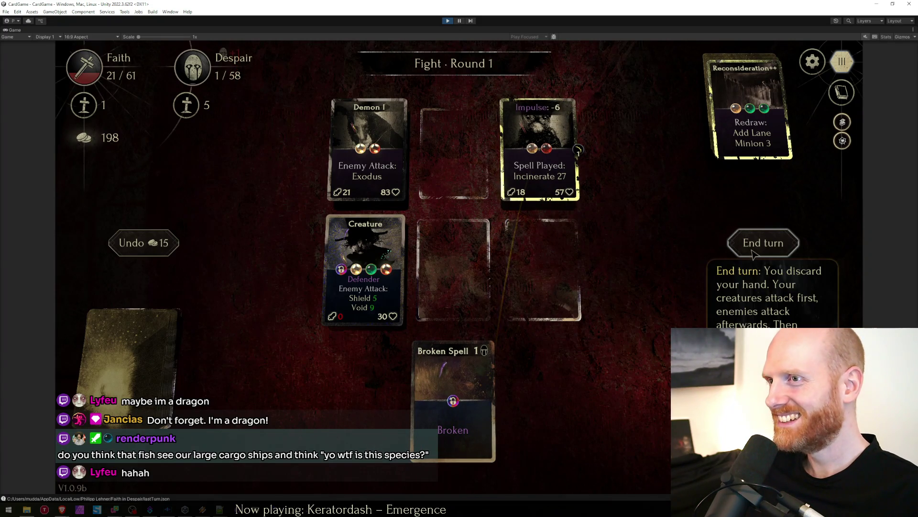
click(753, 250)
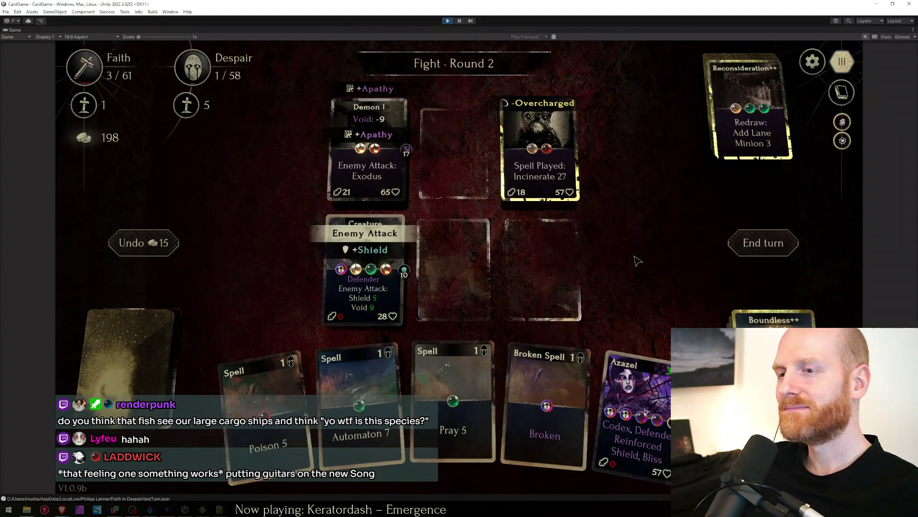
drag(352, 403, 453, 279)
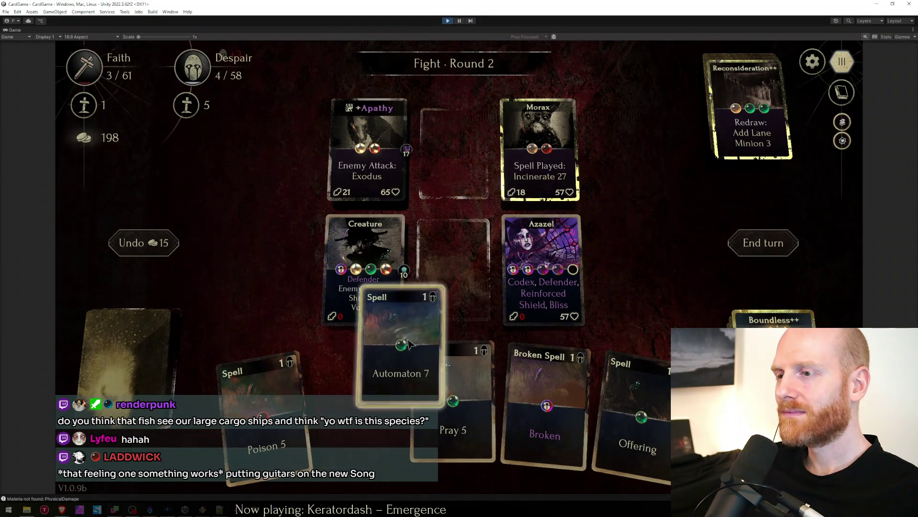
drag(583, 402, 453, 273)
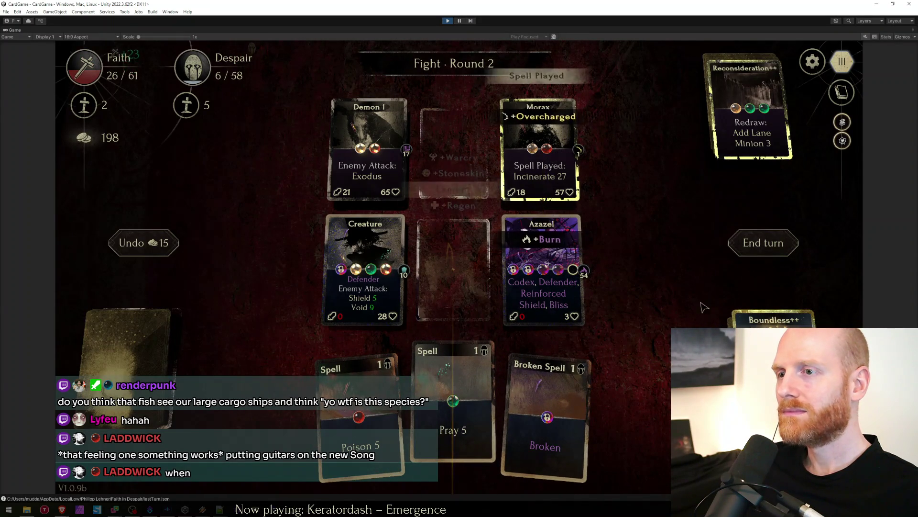
click(765, 247)
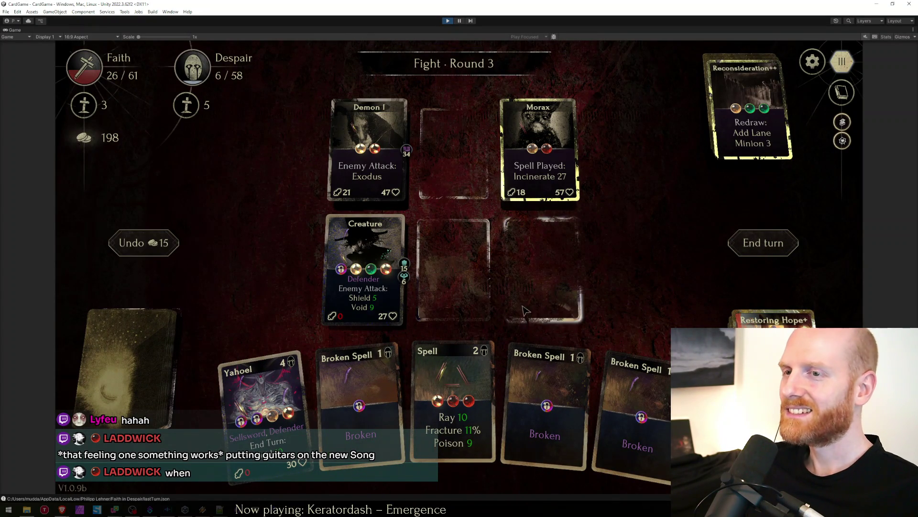
Place Yahoel in the right lane, Ray Morax, end turn, then kill the Demon with Grudge and Echo.
drag(259, 398, 541, 269)
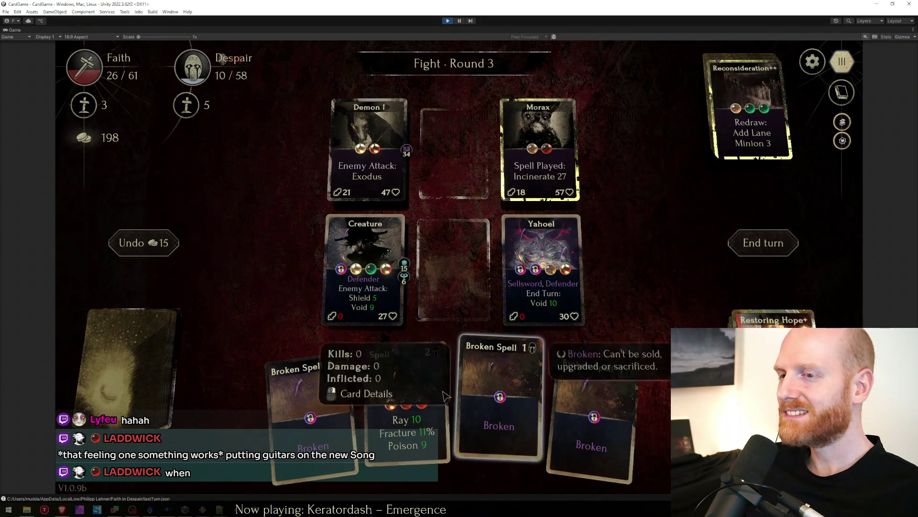
drag(445, 396, 538, 151)
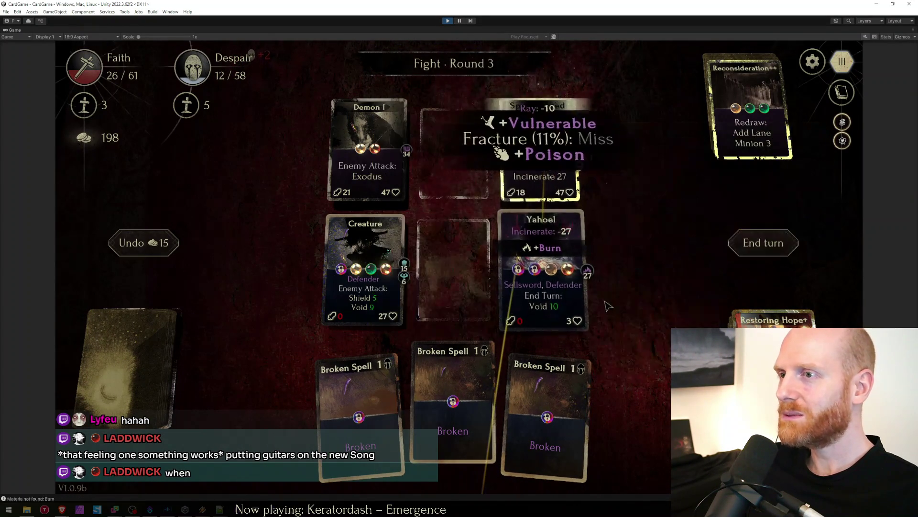
click(739, 247)
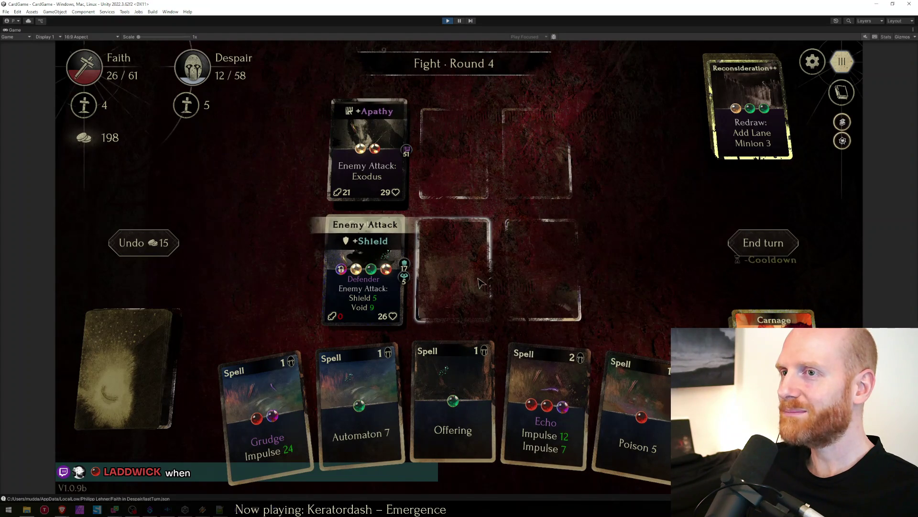
drag(265, 409, 367, 154)
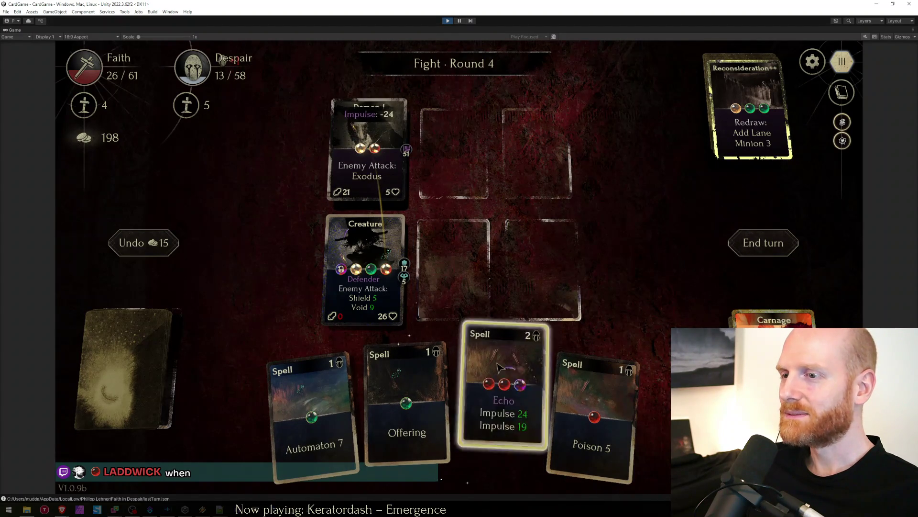
drag(501, 409, 559, 262)
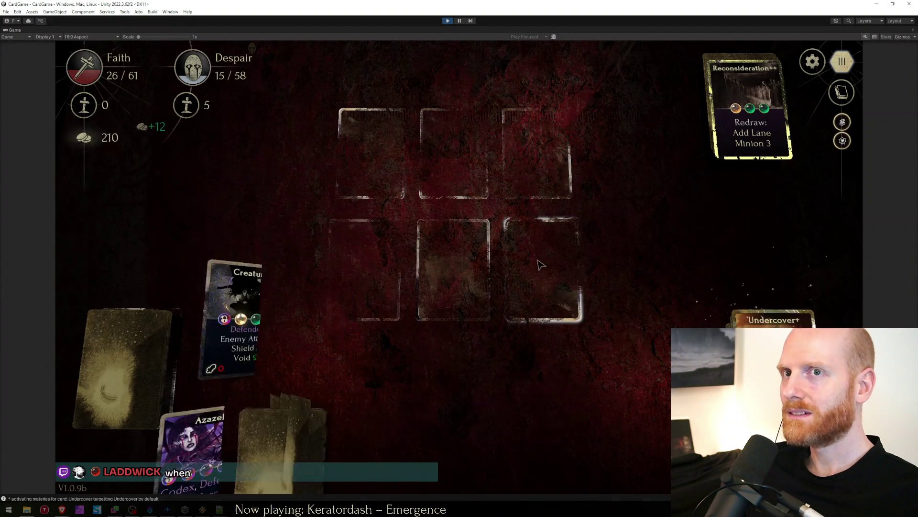
Claim the battle reward and sacrifice the Offering card for Faith at the sacrifice event.
click(465, 245)
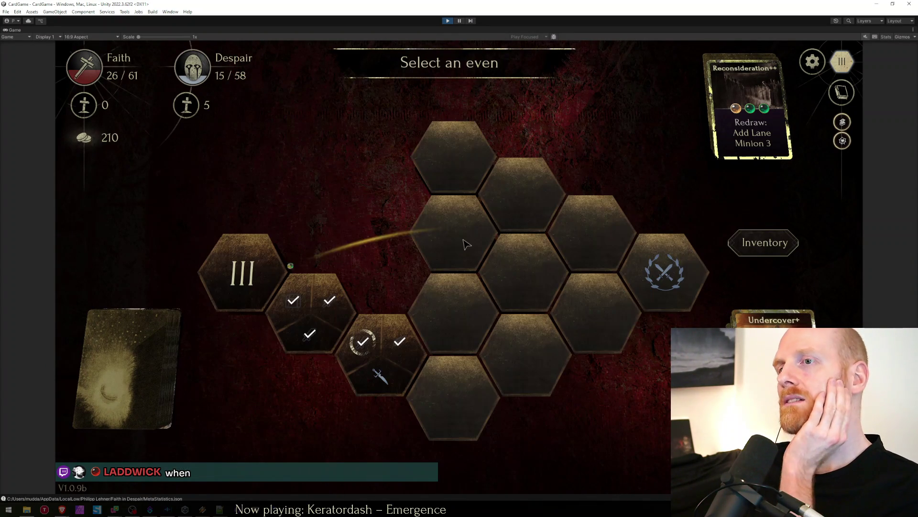
click(418, 364)
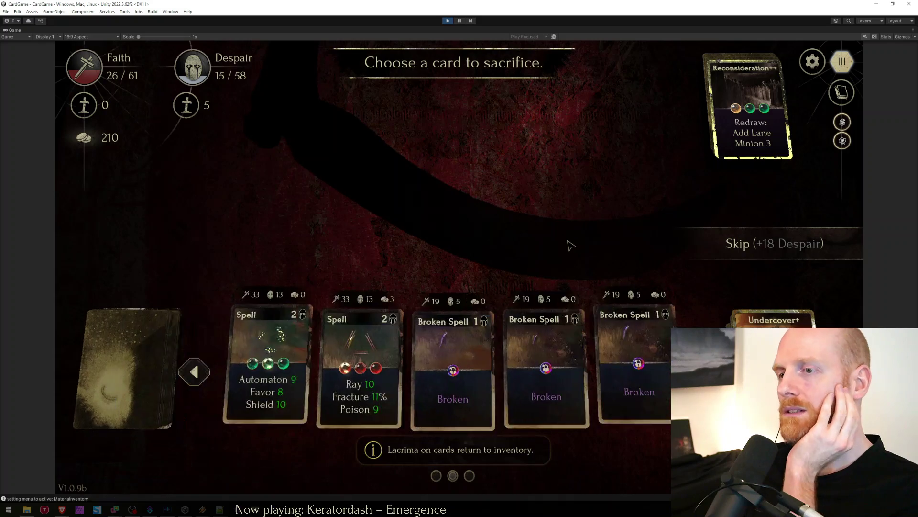
click(566, 315)
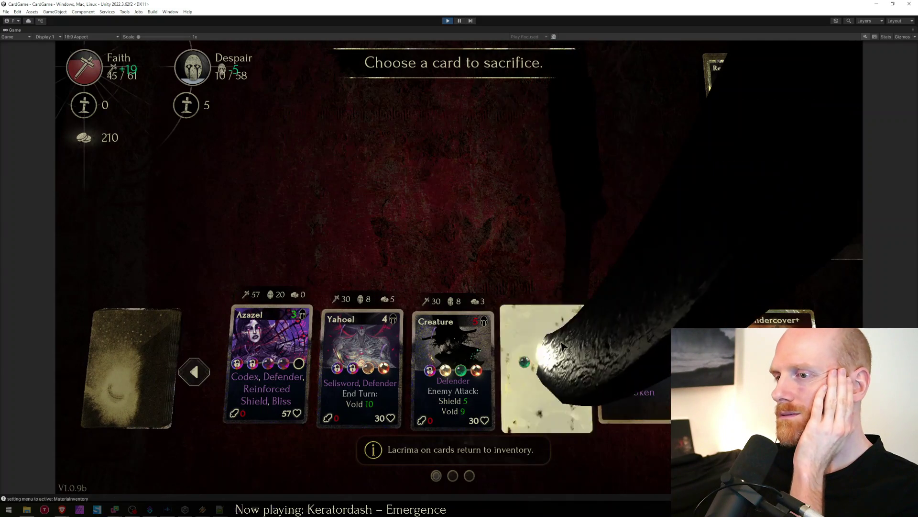
At the Altar of Tears, combine the Ray card's Fracture 9% with another Fracture into Fracture 19%.
click(459, 398)
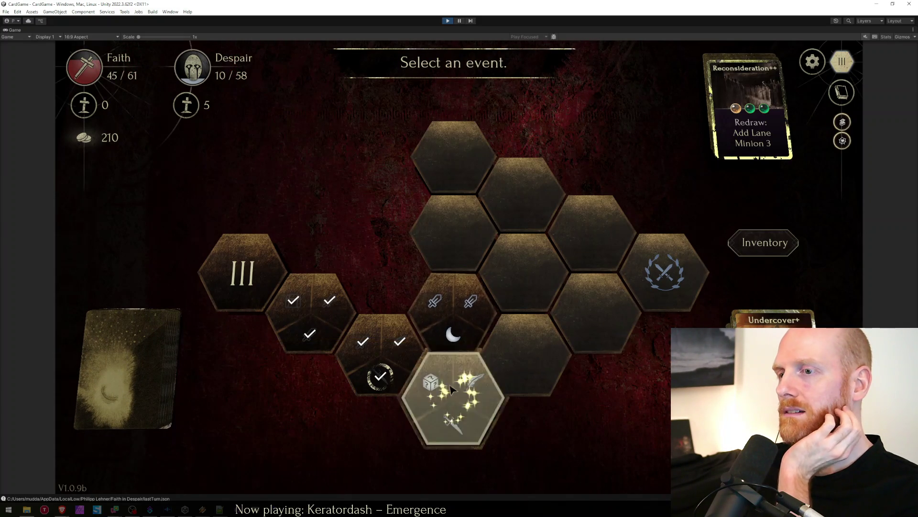
click(120, 381)
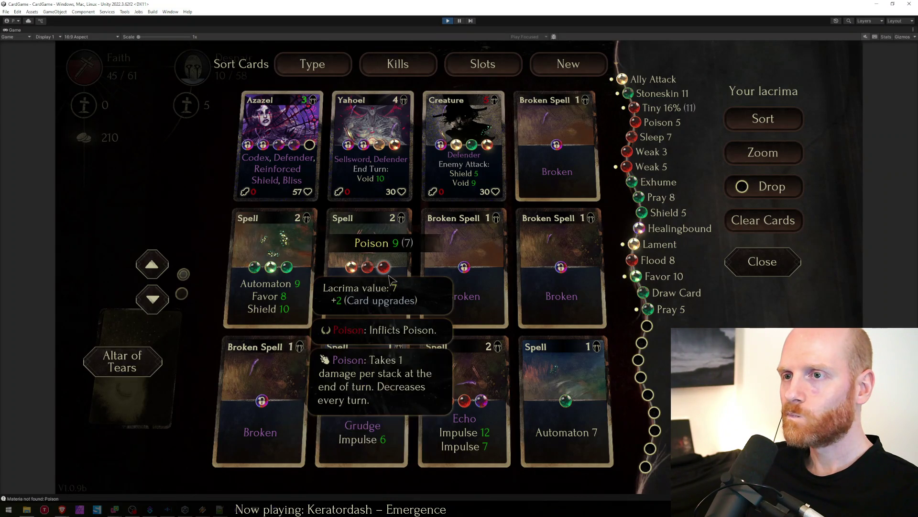
click(368, 267)
click(108, 370)
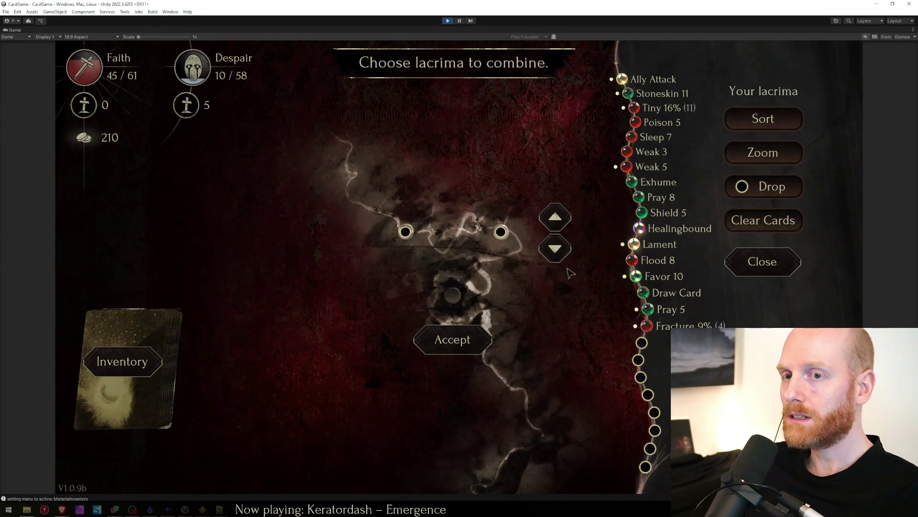
click(646, 326)
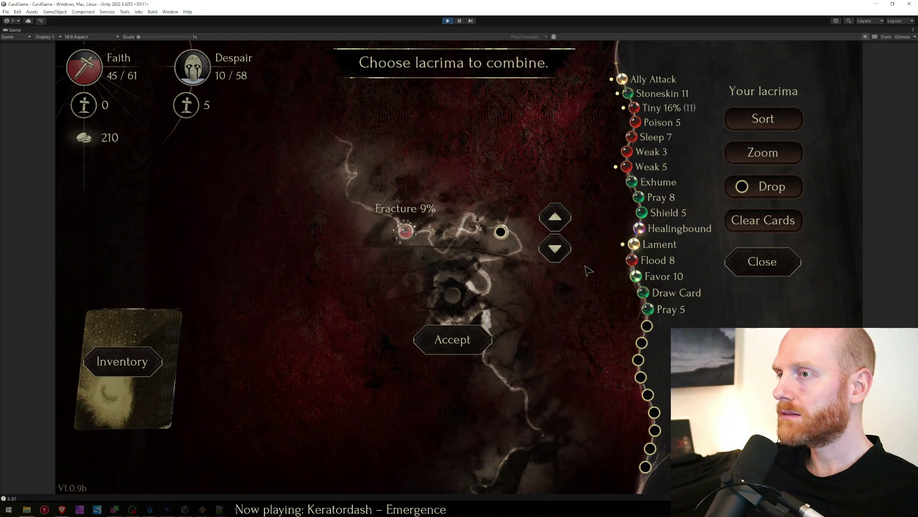
click(558, 248)
click(558, 248)
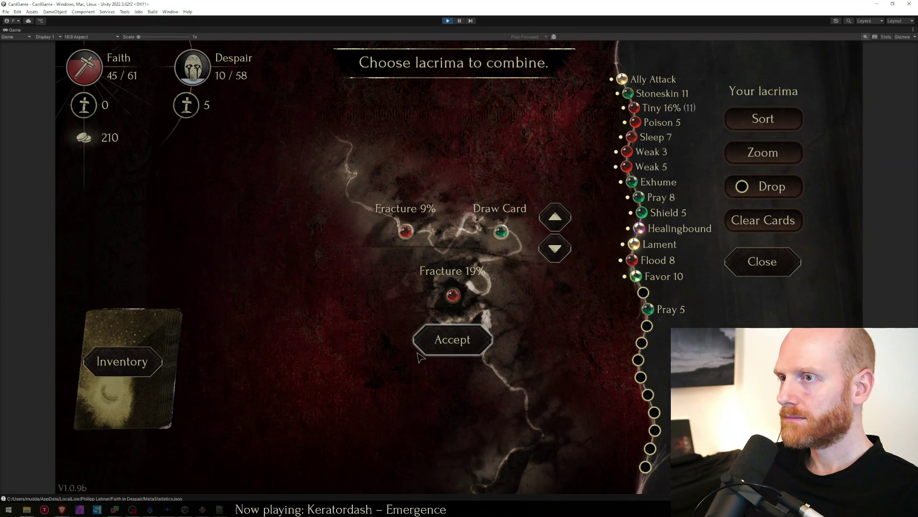
click(553, 246)
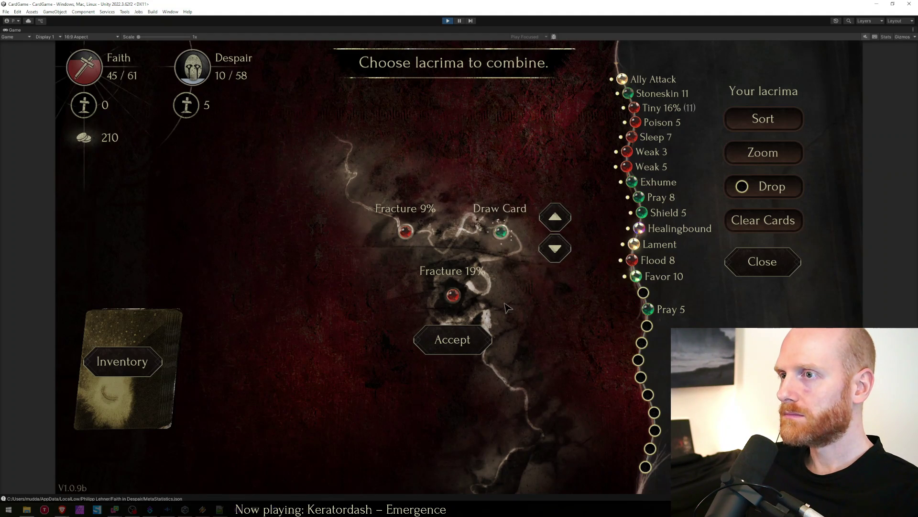
click(482, 334)
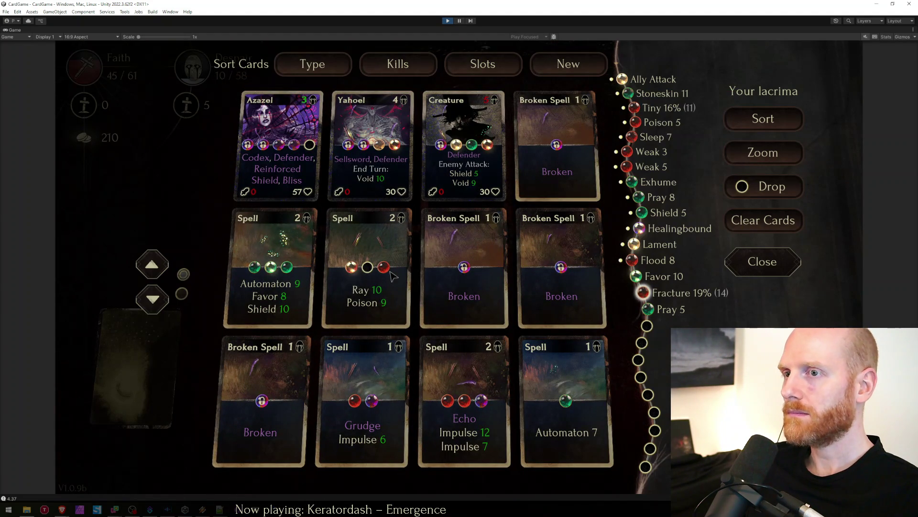
key(Escape)
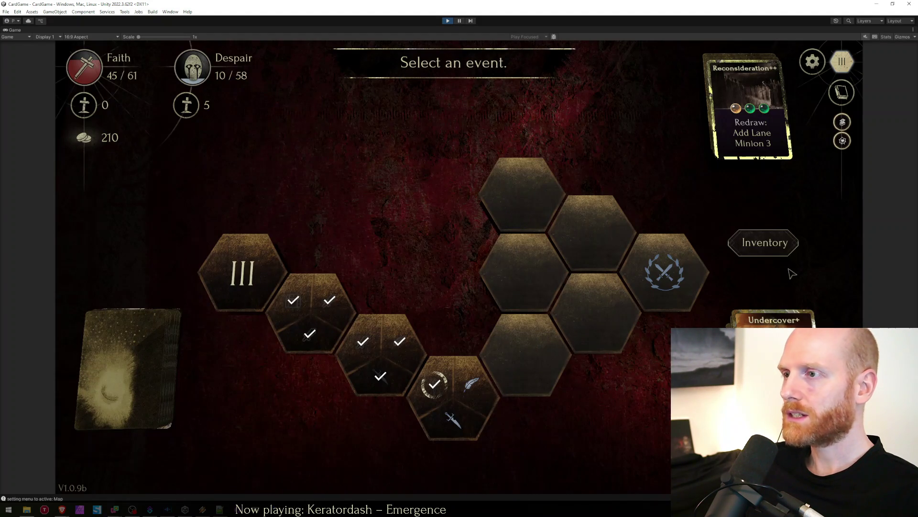
Review the card inventory with the lacrima list re-sorted, then return to the map.
click(764, 243)
click(764, 119)
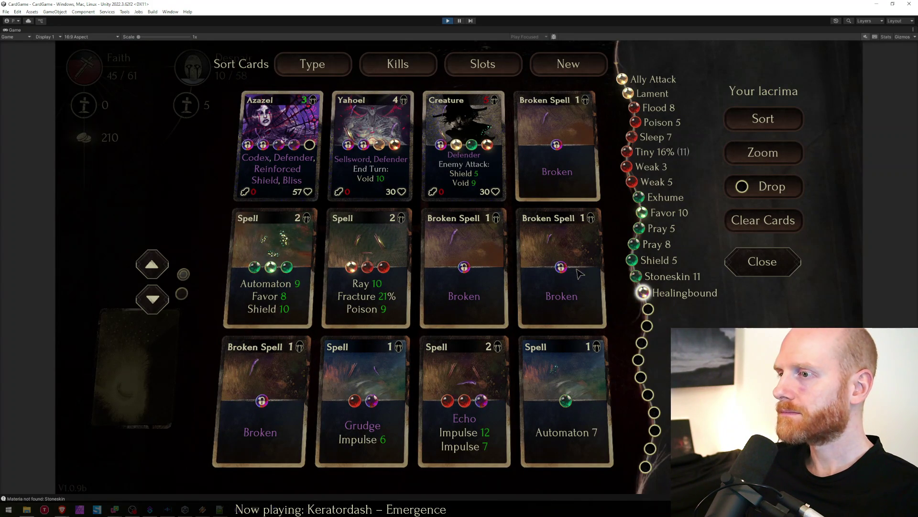
key(Escape)
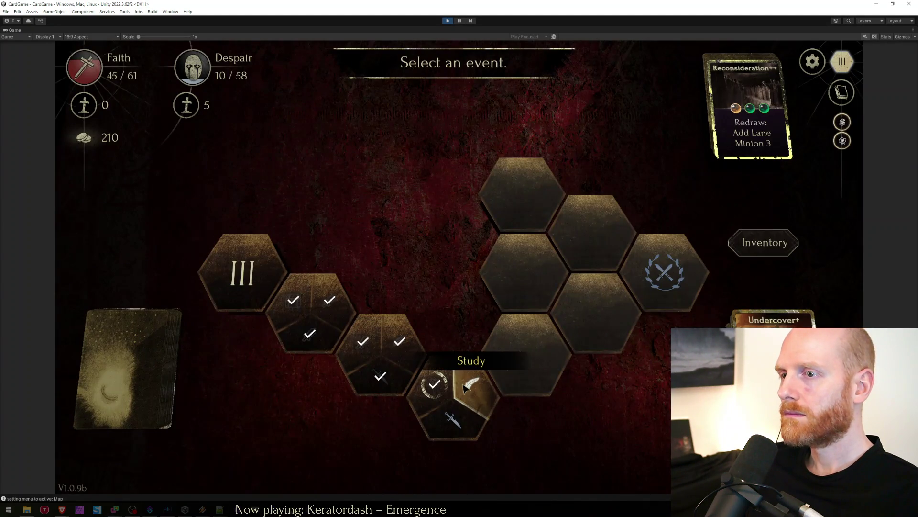
Upgrade Yahoel at the Study event and skip the sacrifice for +18 Despair.
click(466, 386)
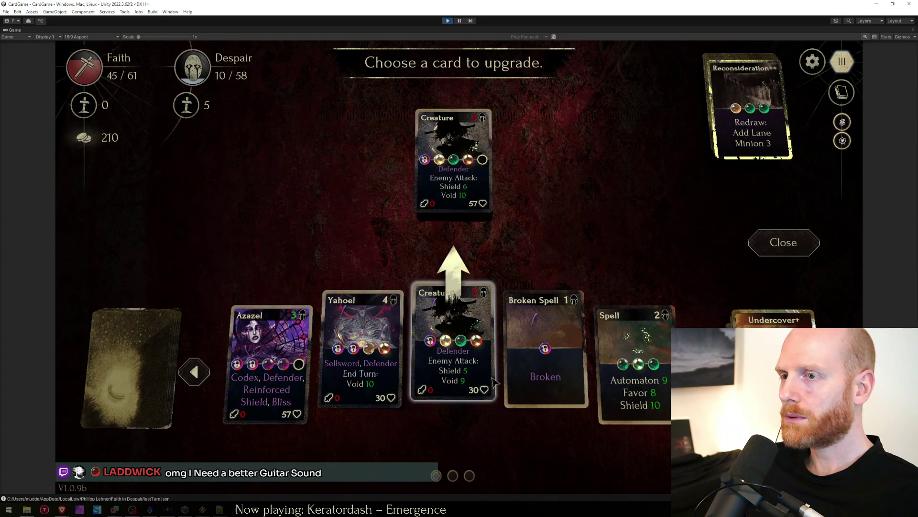
click(363, 348)
click(451, 424)
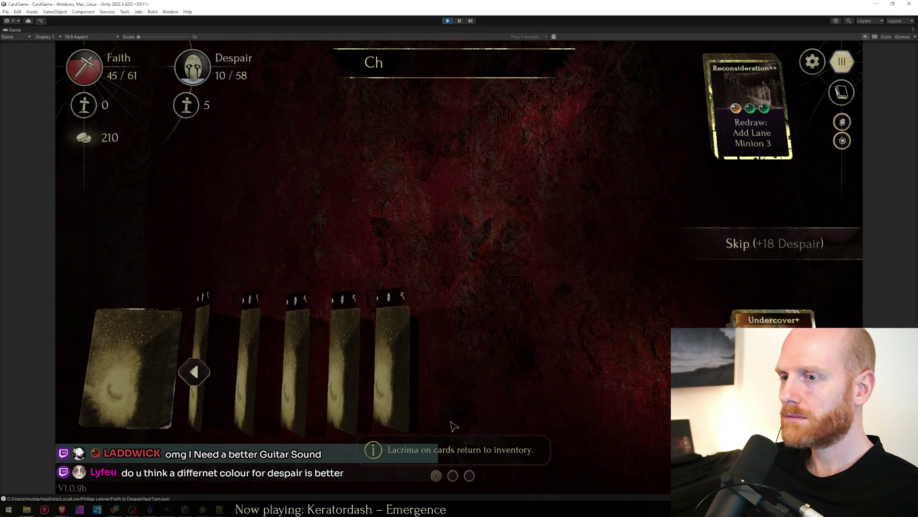
click(774, 243)
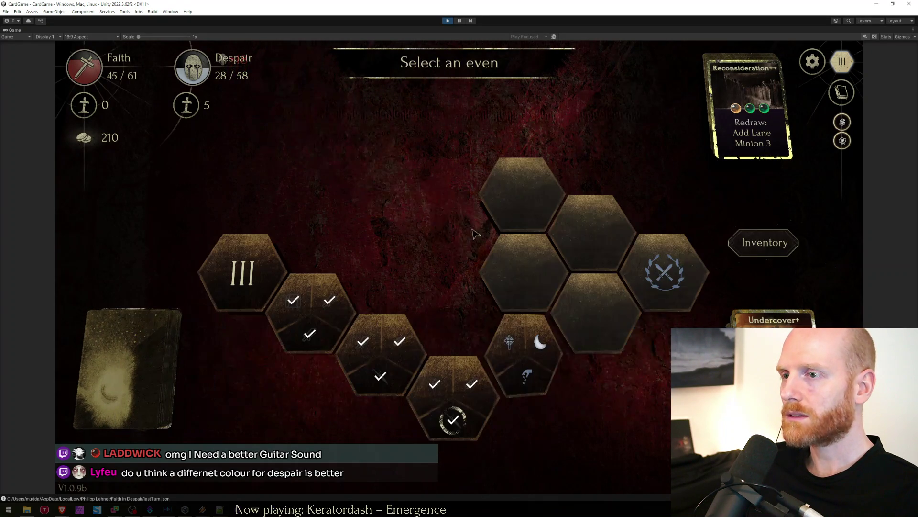
Buy the Warcry Draw Card spell at the shop and swap its lacrima for Flood 8.
click(524, 345)
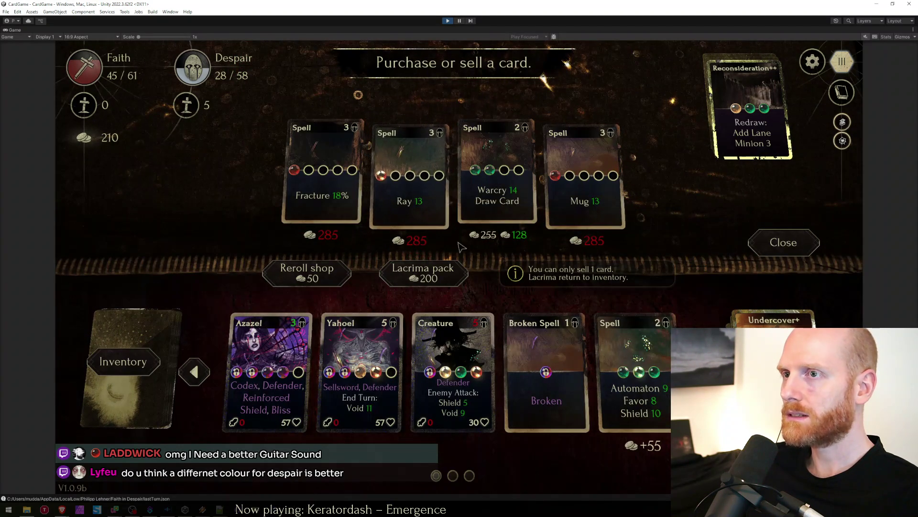
click(495, 188)
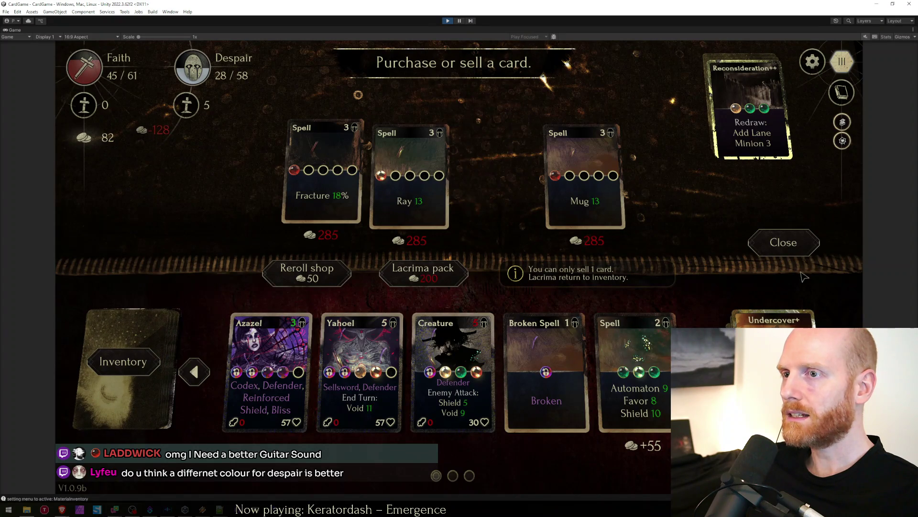
click(784, 242)
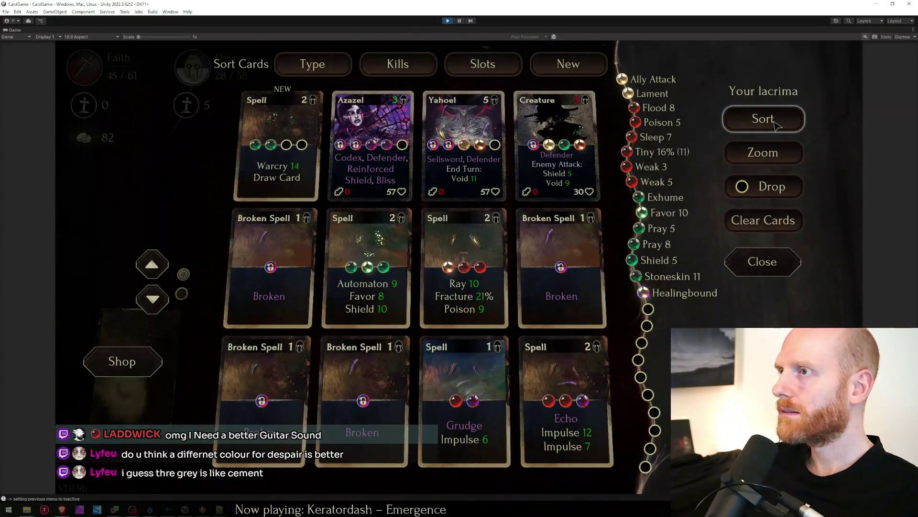
click(265, 155)
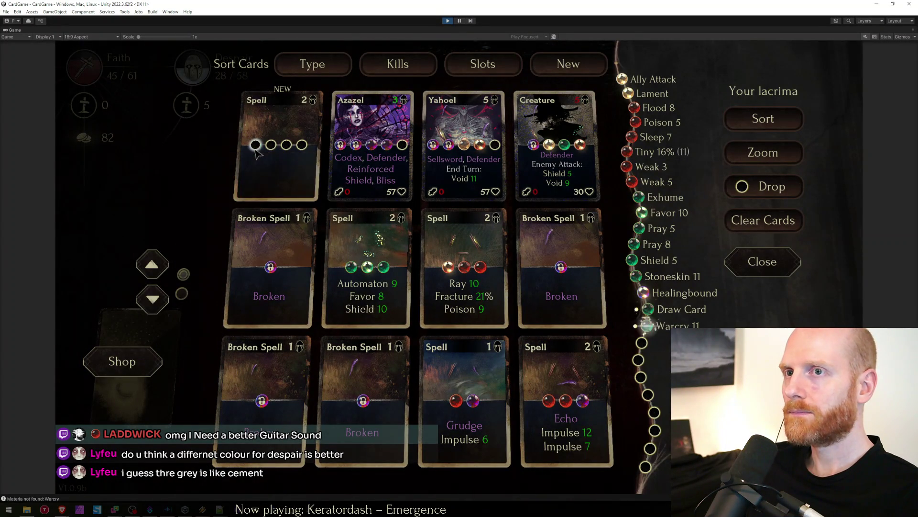
click(205, 198)
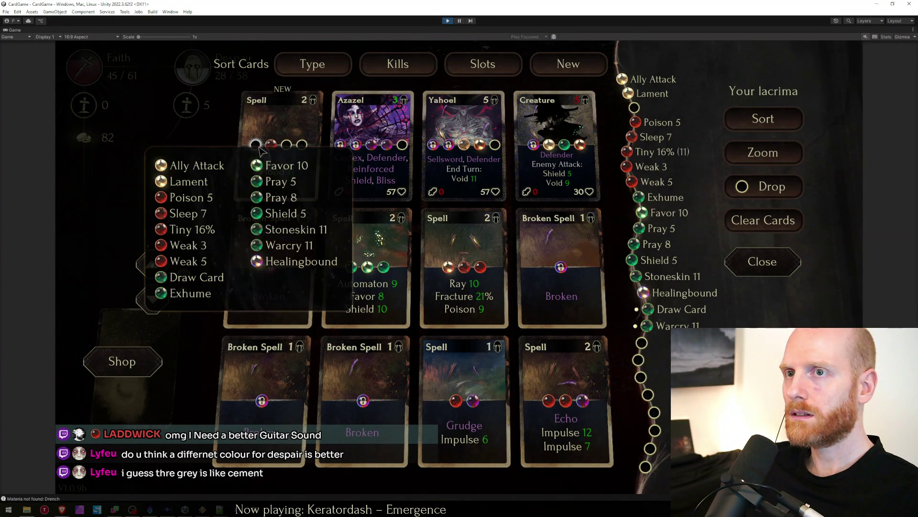
Fill the Spell card's orbs with Poison 5, Tiny 16% and Draw Card.
click(192, 197)
click(285, 144)
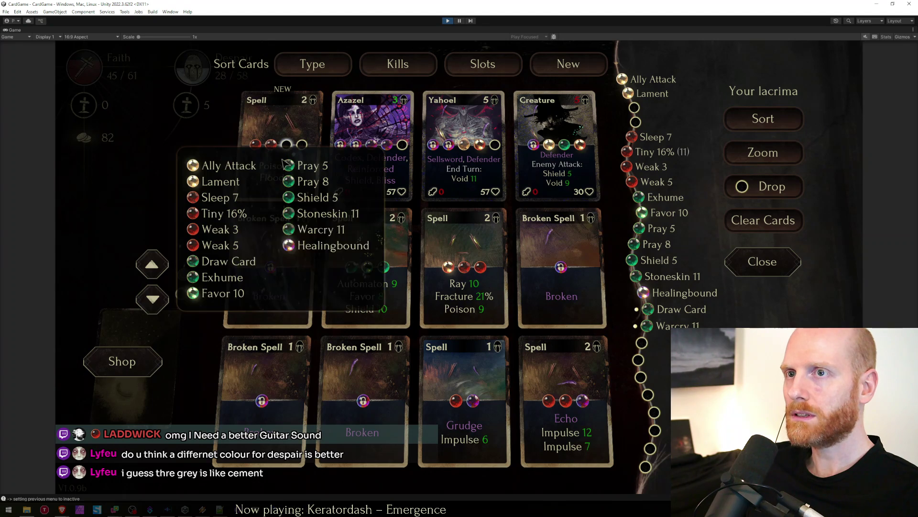
click(216, 212)
click(302, 144)
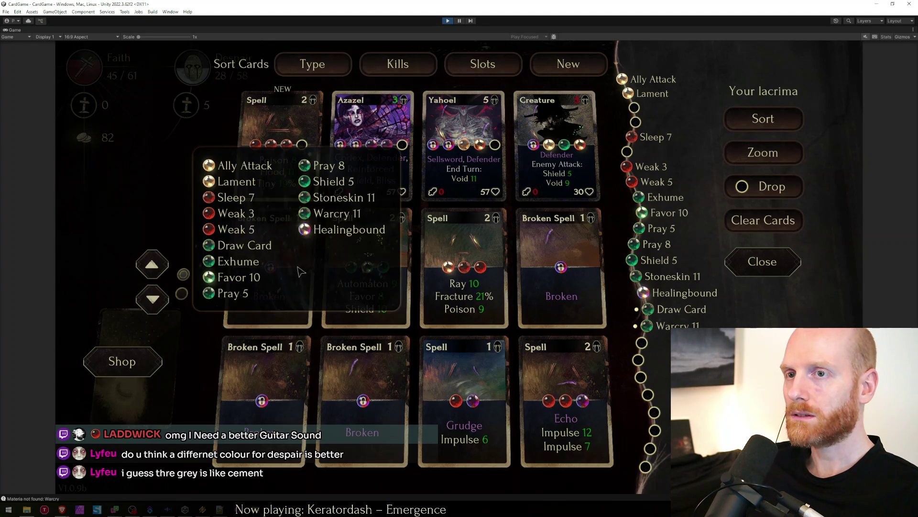
click(242, 247)
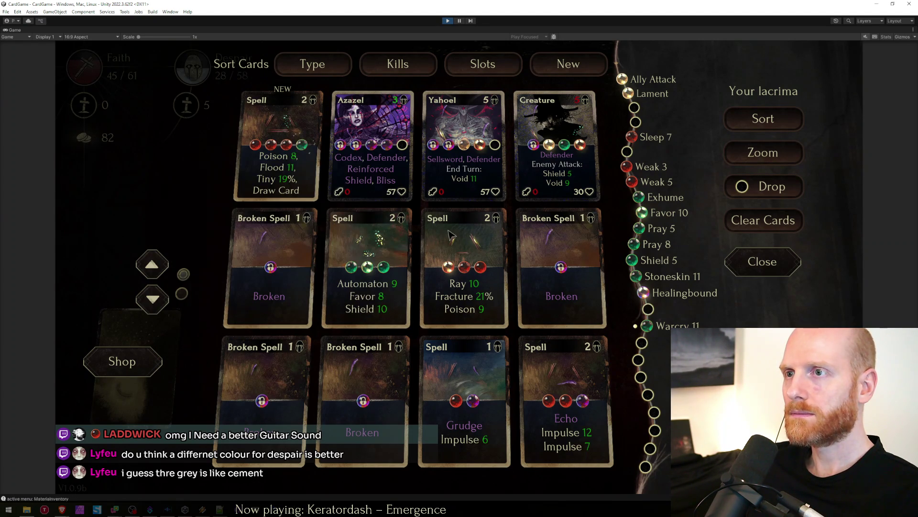
Socket Stoneskin 11 into Yahoel, leave Azazel's orb empty, re-sort and return to the map.
click(501, 146)
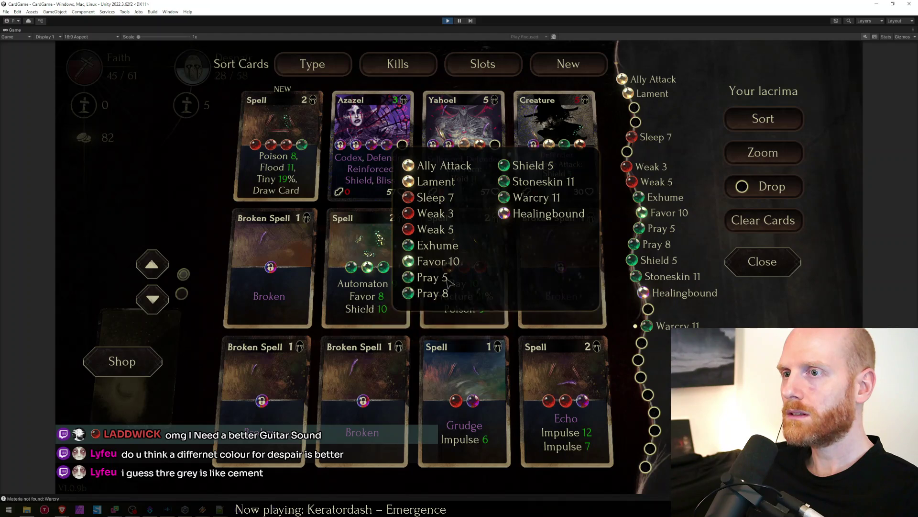
click(542, 183)
click(403, 146)
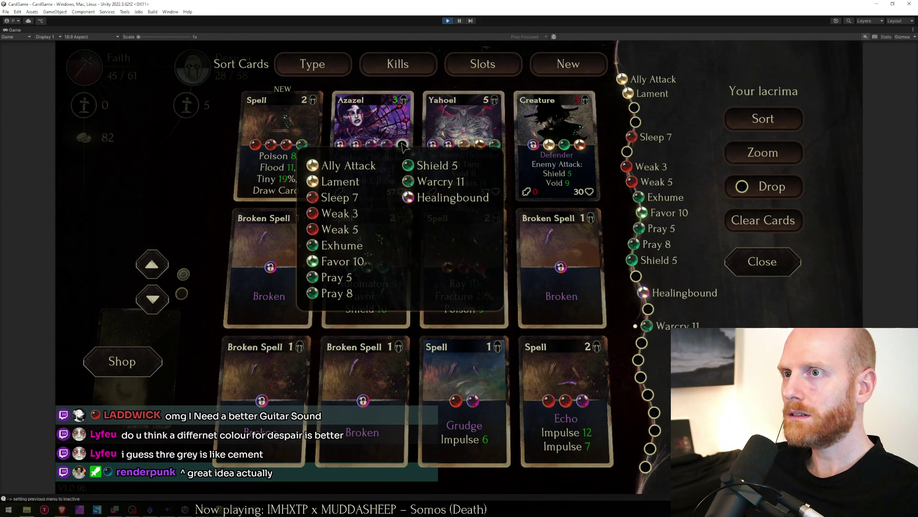
click(431, 199)
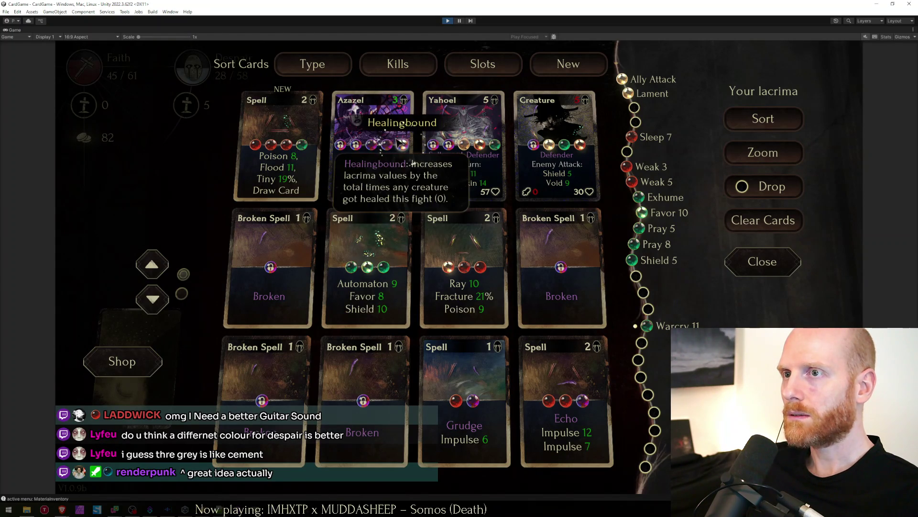
click(761, 120)
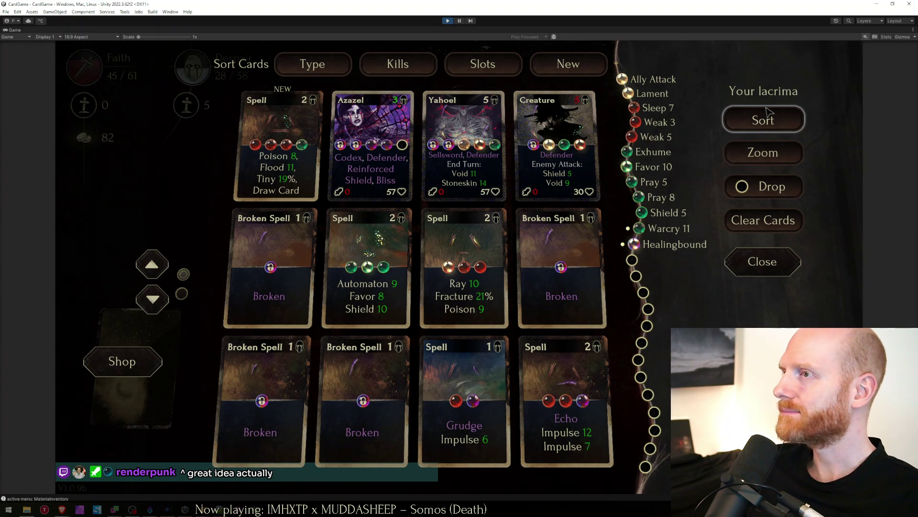
click(762, 261)
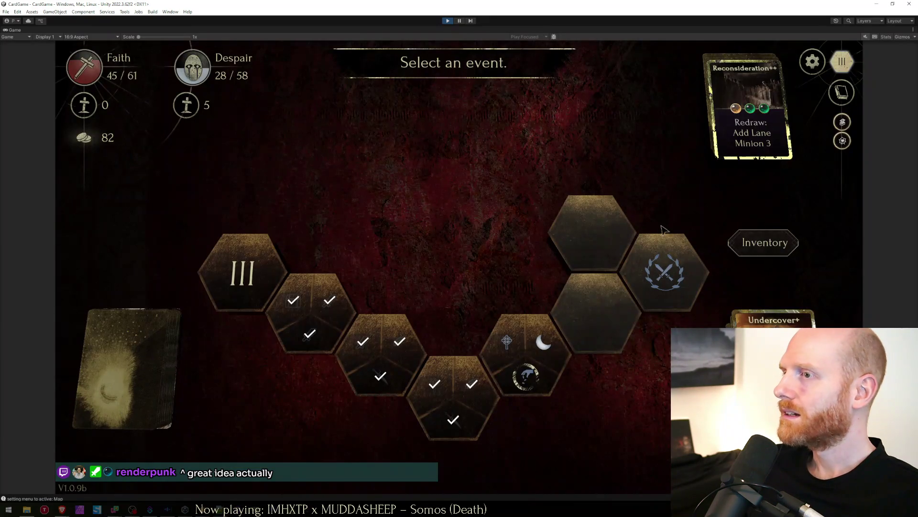
Rest at the rest hex and choose Reduce Despair, cutting Despair to 9.
click(544, 349)
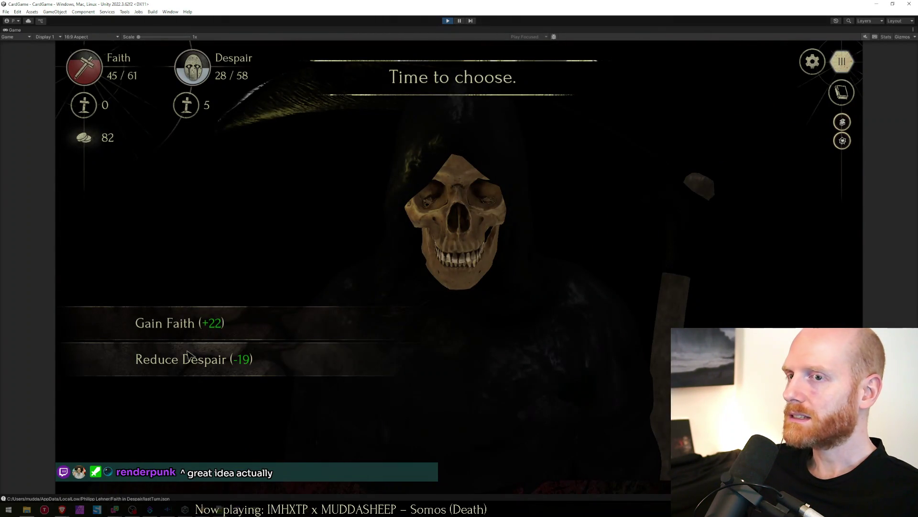
click(189, 358)
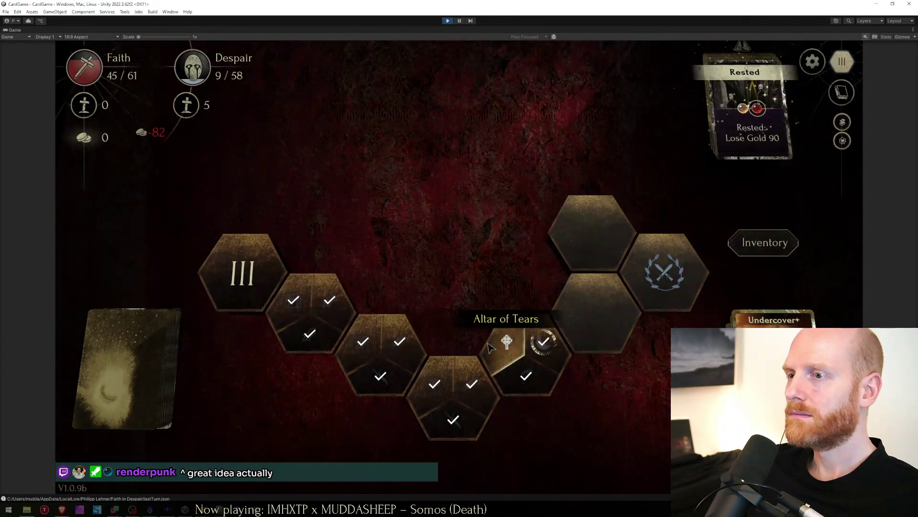
click(488, 345)
scroll(501, 231, down, 1)
scroll(500, 232, down, 1)
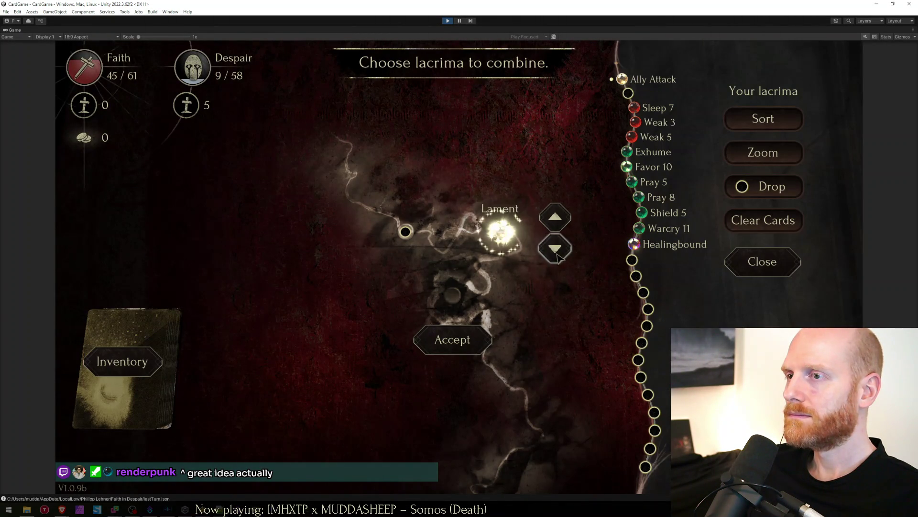
Combine Lament with Warcry 11 at the Altar of Tears into Enemy Debuffed.
drag(501, 231, 421, 234)
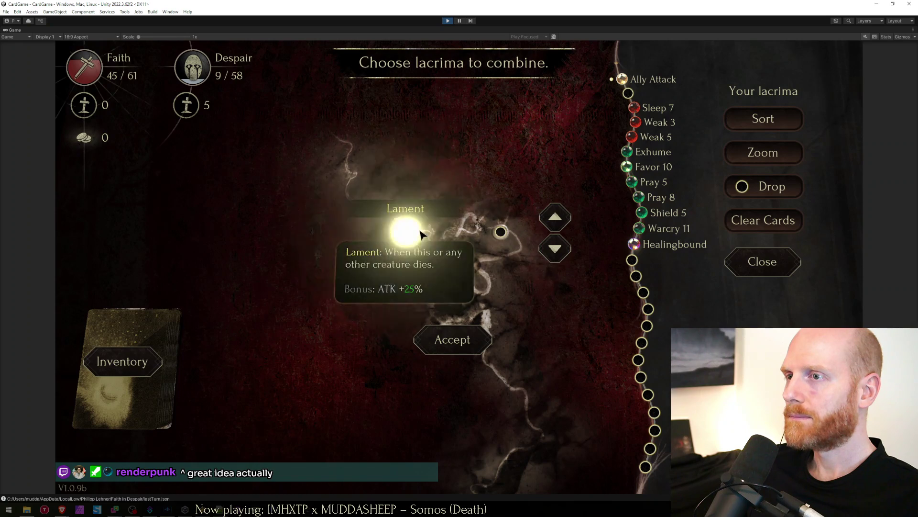
click(554, 250)
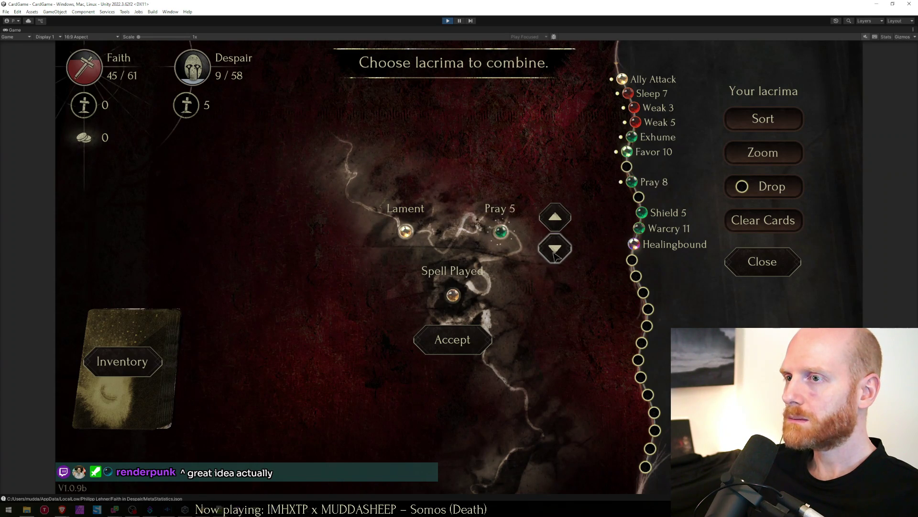
click(564, 218)
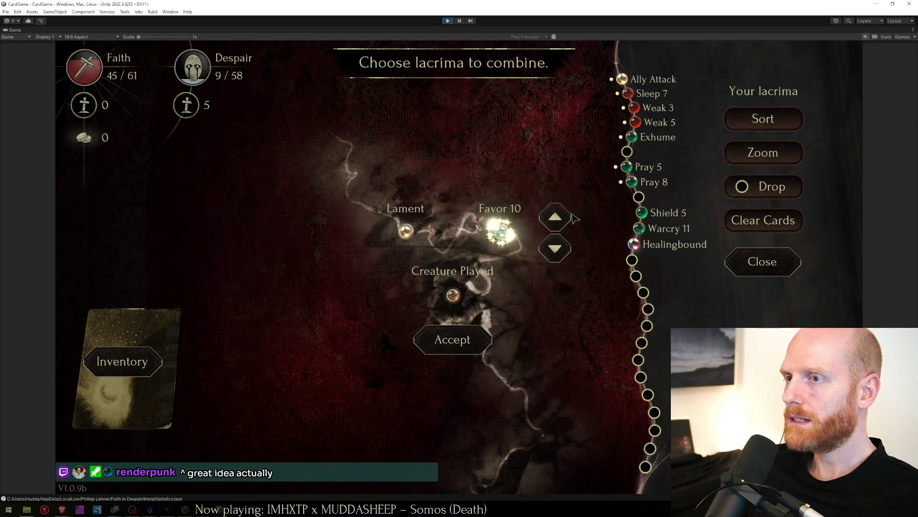
click(562, 253)
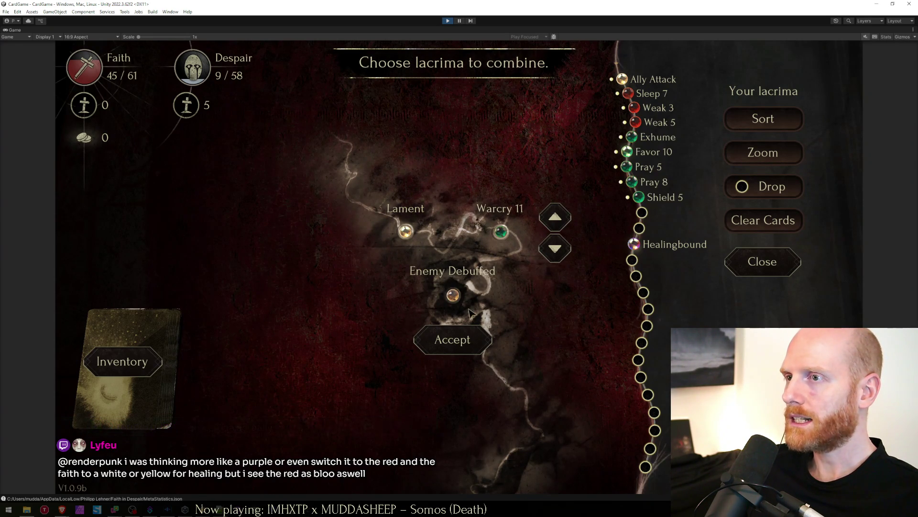
click(451, 342)
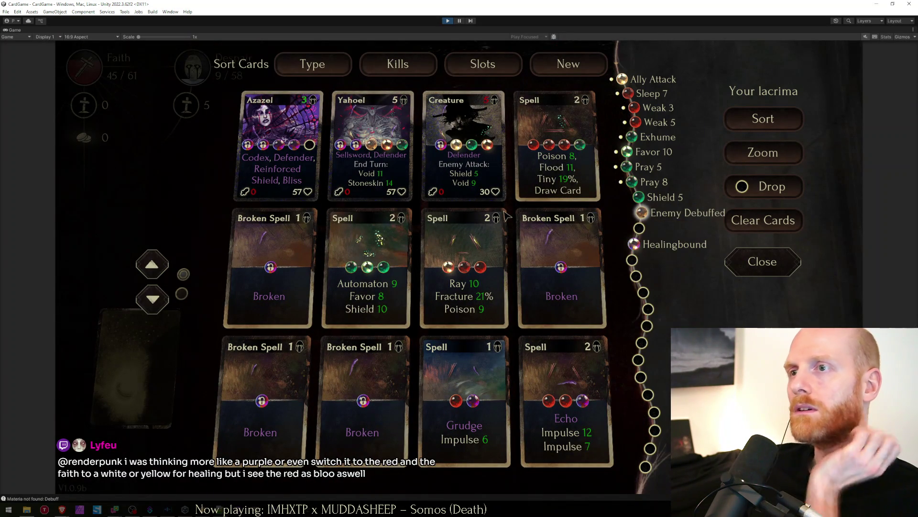
mouse_move(372, 145)
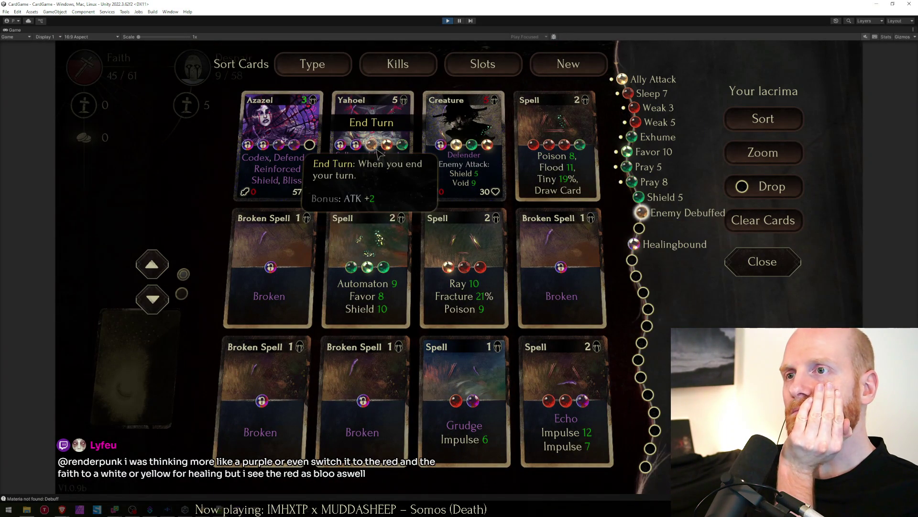
Socket Enemy Debuffed into Yahoel, enter the elite fight, then bring up the worklist notes.
click(403, 146)
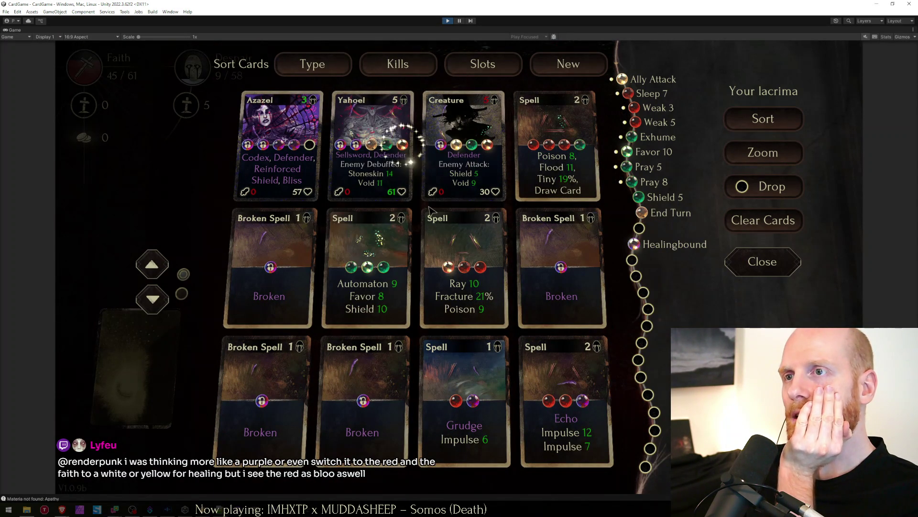
click(733, 127)
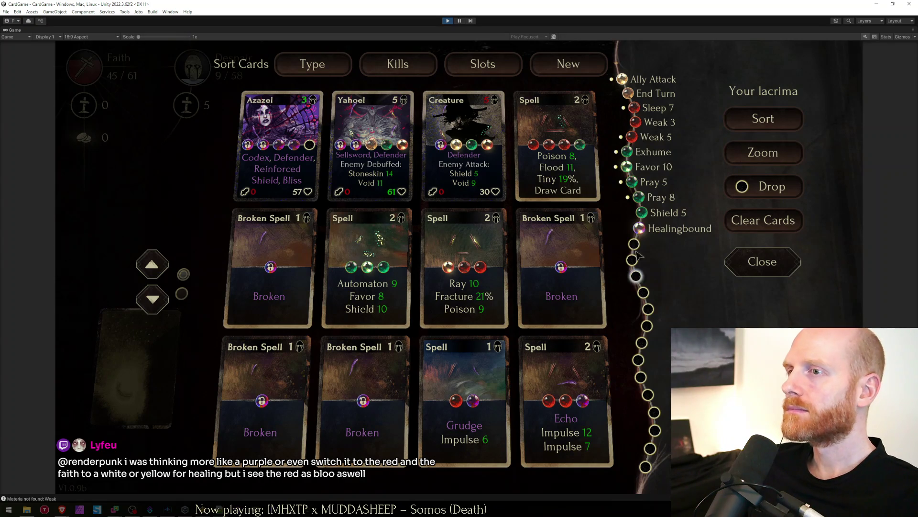
click(762, 261)
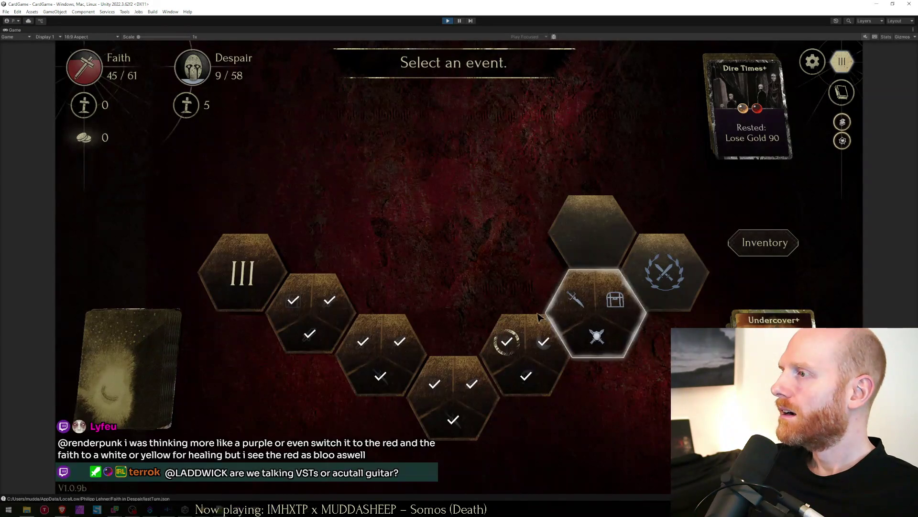
click(664, 273)
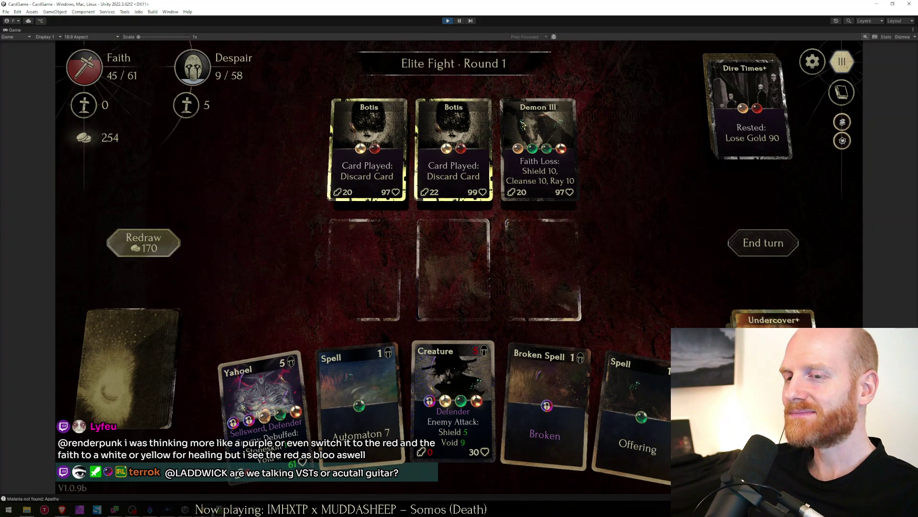
key(alt+Tab)
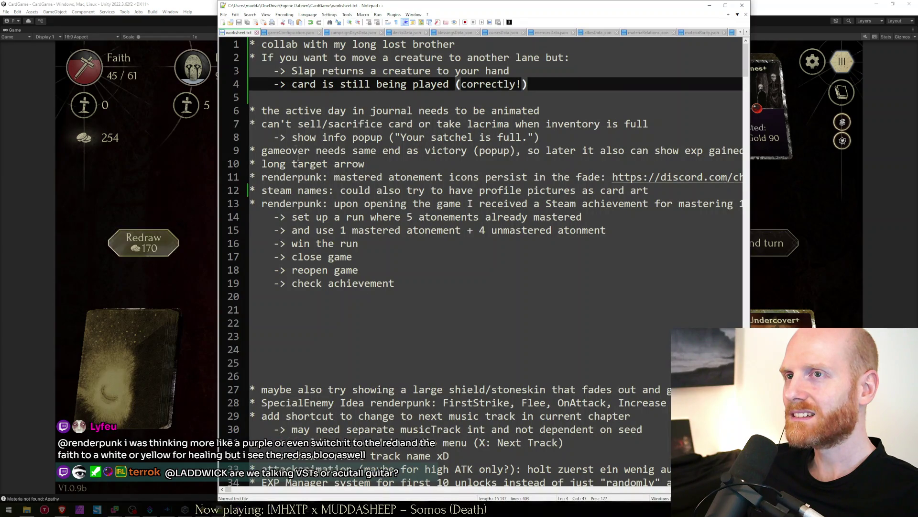
Add a bug note that Botis appeared twice in an elite fight, save, and return to the game.
click(313, 103)
key(Return)
text(* )
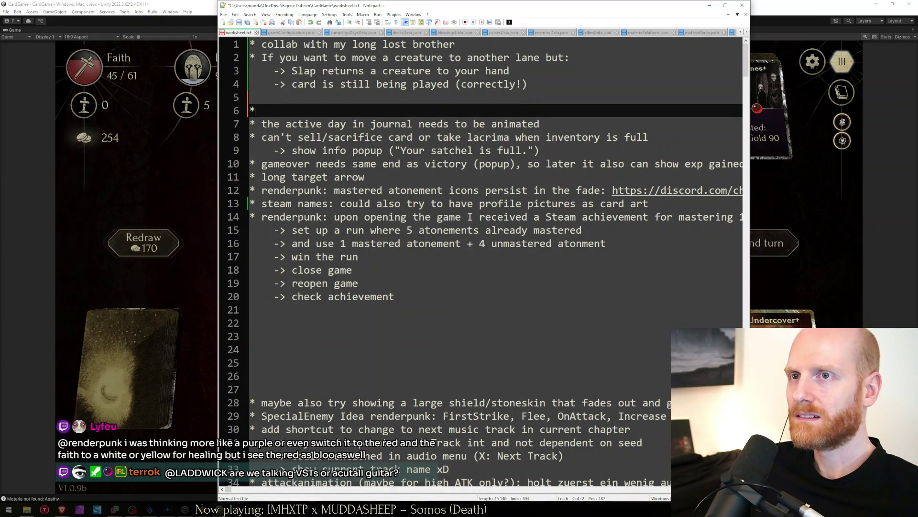
text(speca)
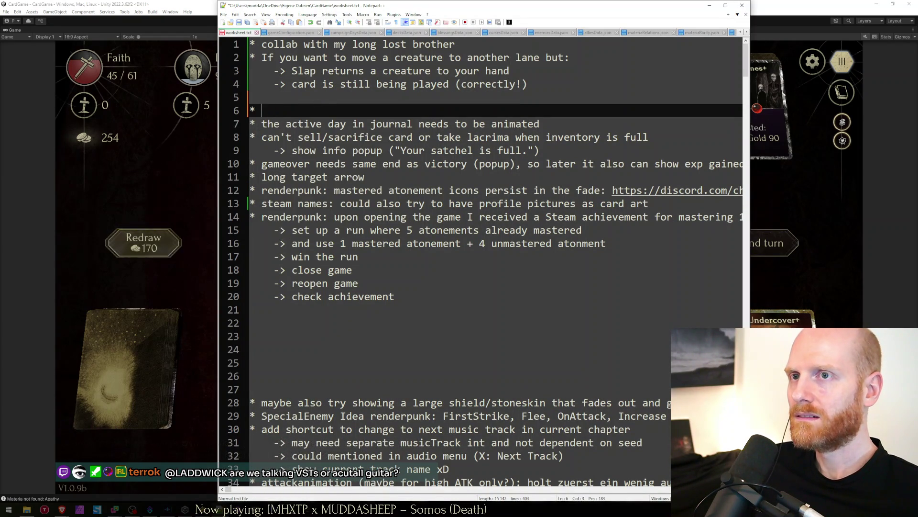
text(bug: special ene)
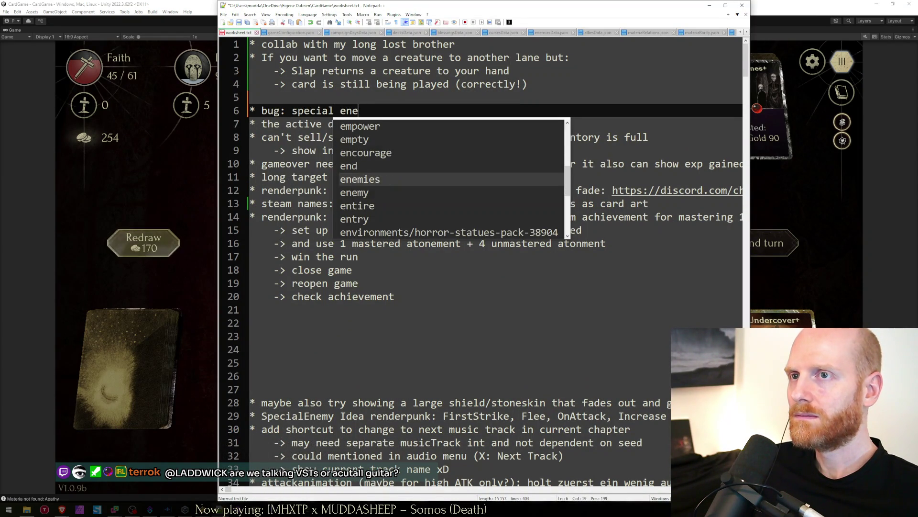
text(y Botis a)
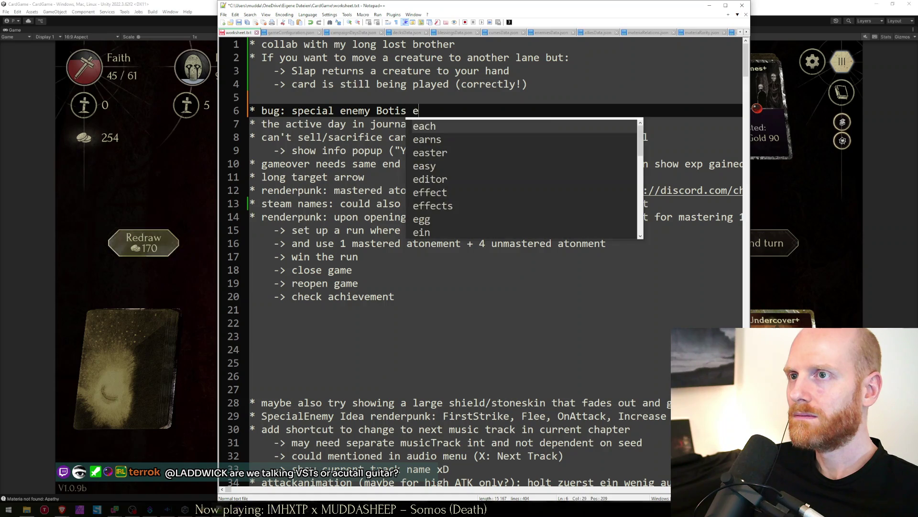
text(ppeared twi)
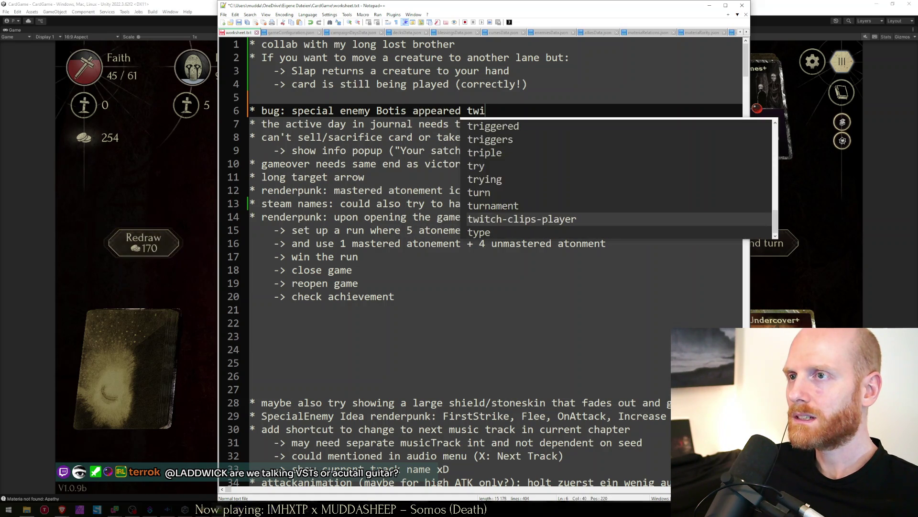
text(ce)
key(ctrl+s)
key(alt+Tab)
key(alt+Tab)
text( in a)
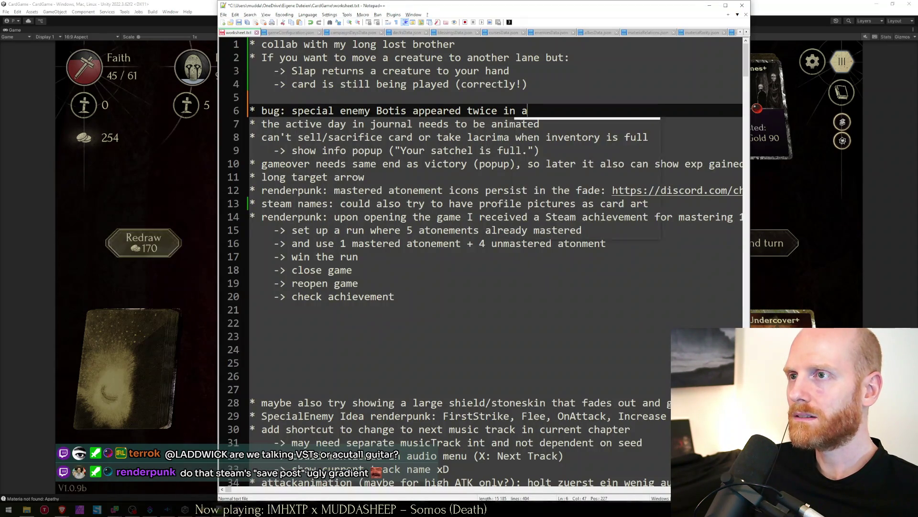
text(n elite fight)
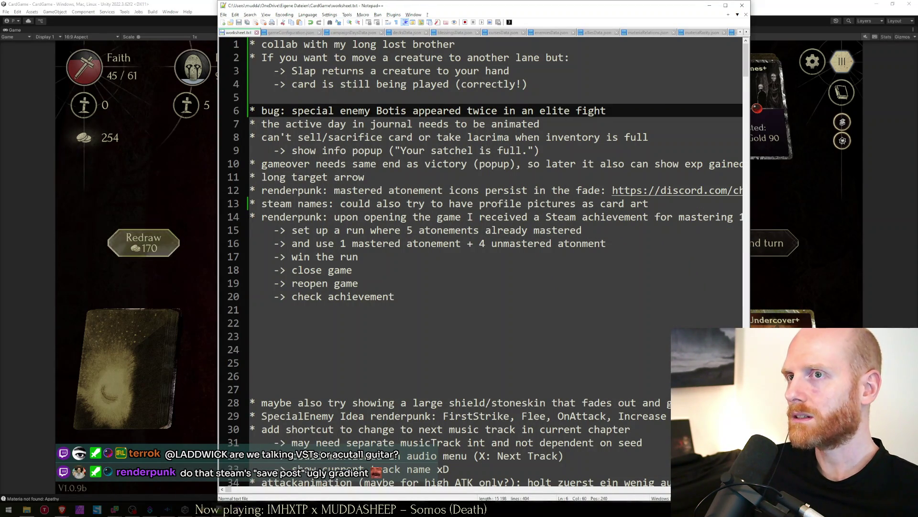
key(alt+Tab)
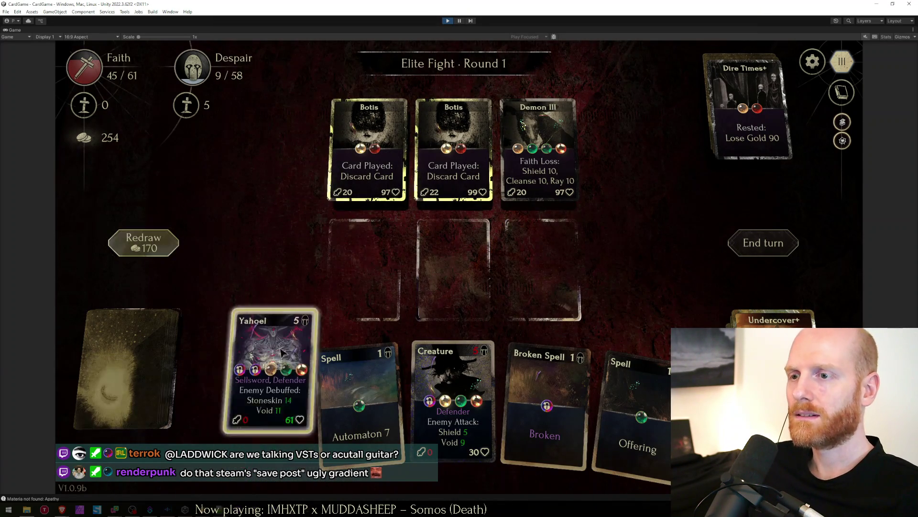
Play Yahoel and Automaton onto board slots, end round one, then cast Echo in round two.
drag(300, 345, 462, 286)
drag(373, 387, 455, 280)
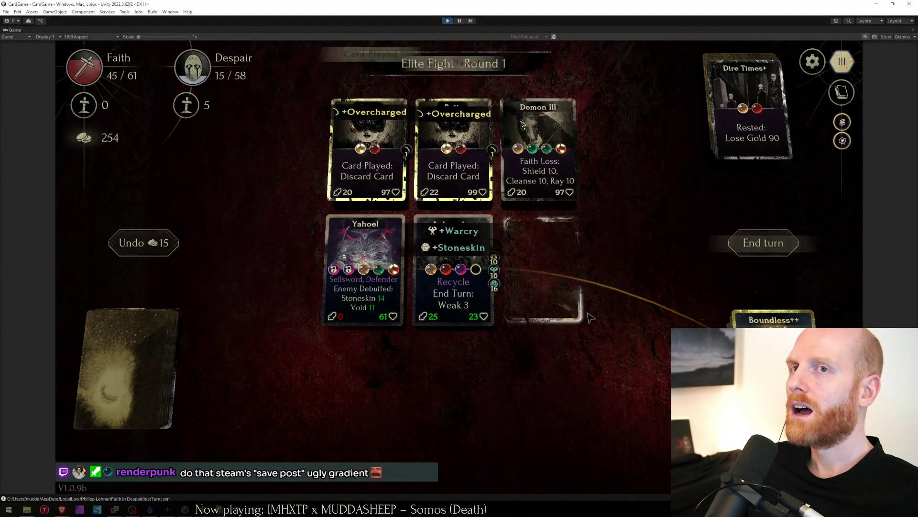
click(749, 244)
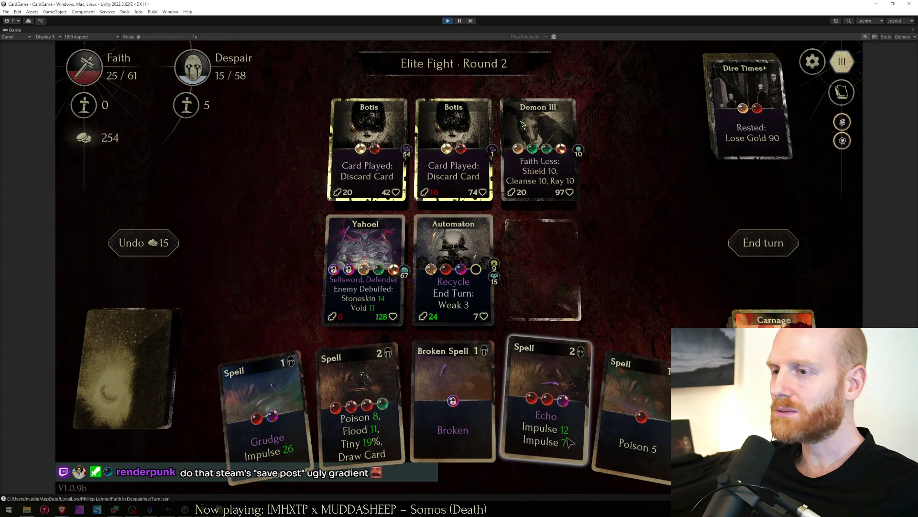
drag(547, 405, 543, 269)
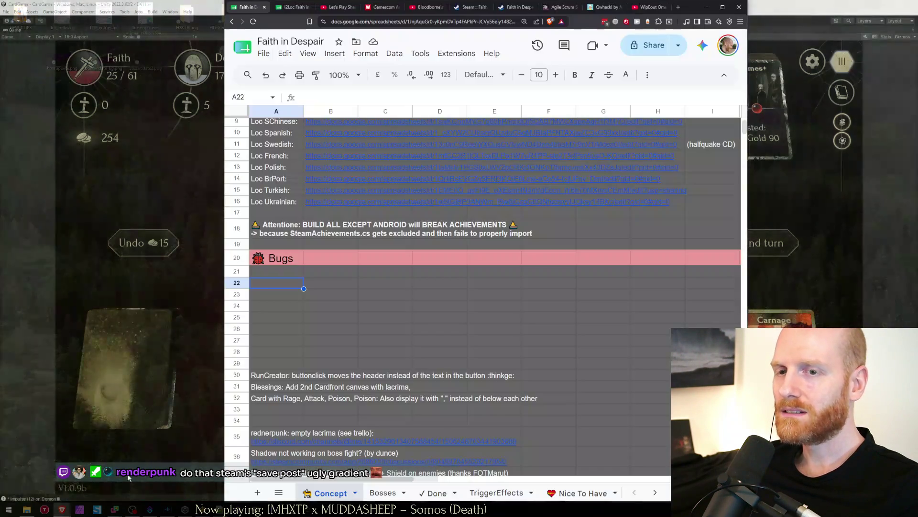
click(62, 510)
In the Steam changelog editor, add and remove blank lines above the Fixes heading.
click(491, 7)
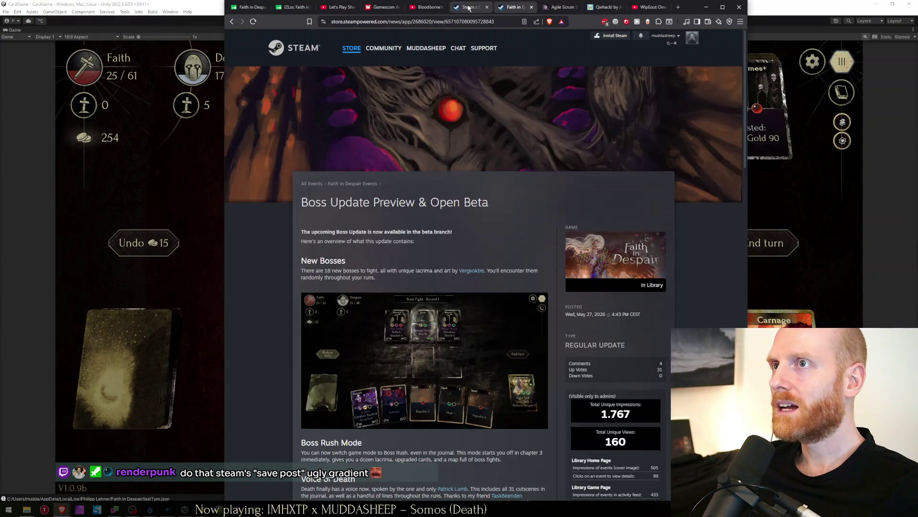
scroll(365, 353, down, 1)
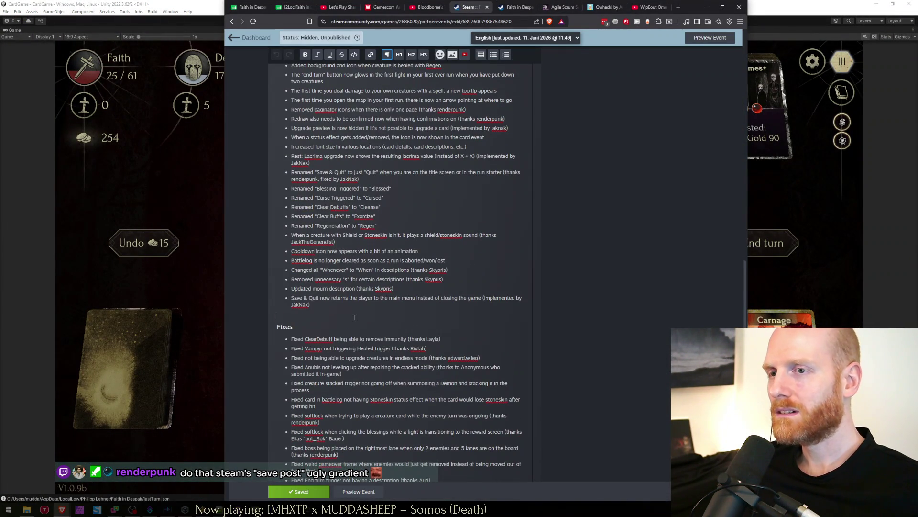
key(Return)
key(Return)
key(Return)
key(Return)
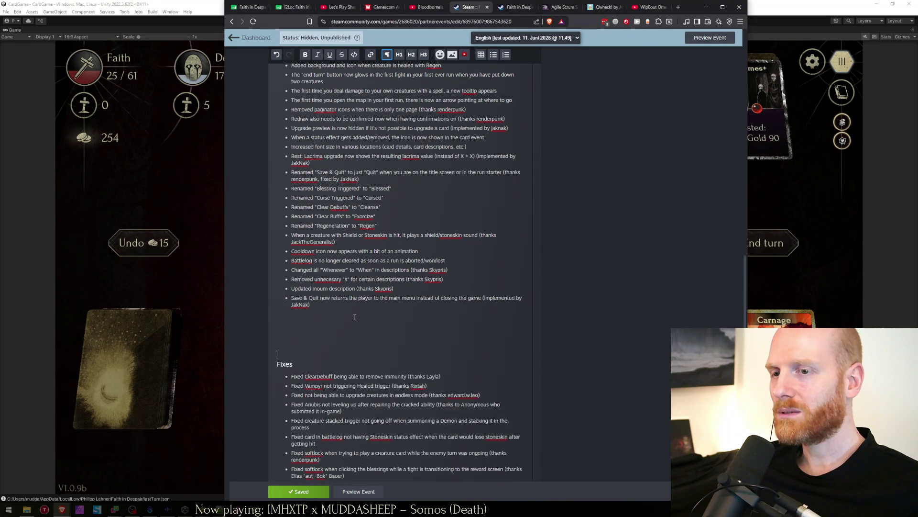
key(BackSpace)
key(BackSpace)
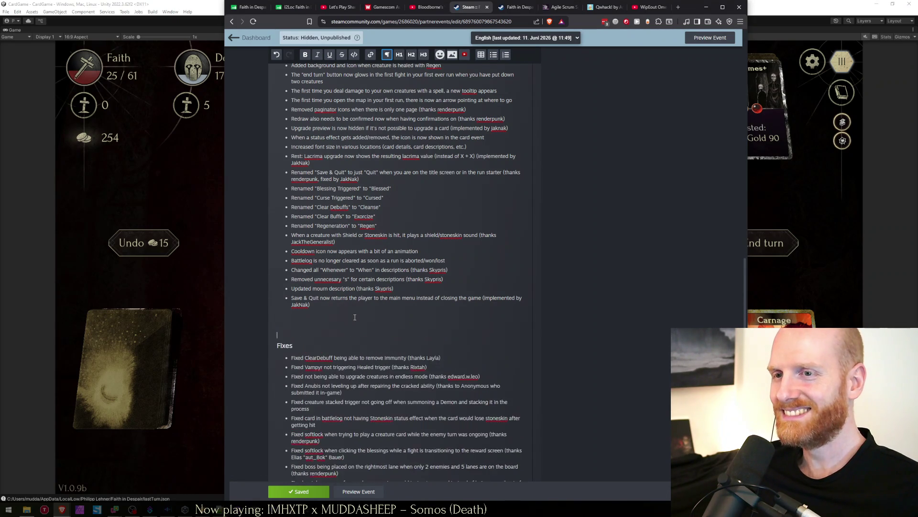
key(Return)
key(Return)
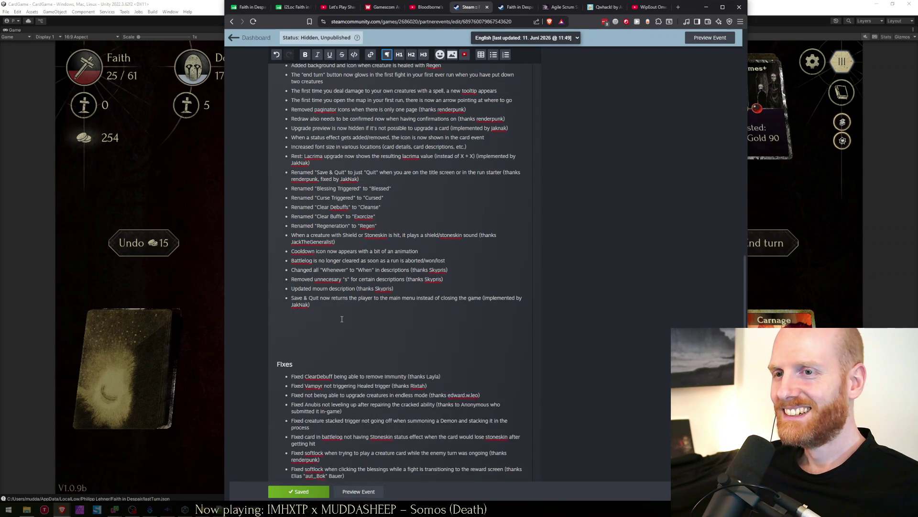
key(BackSpace)
key(BackSpace)
key(BackSpace)
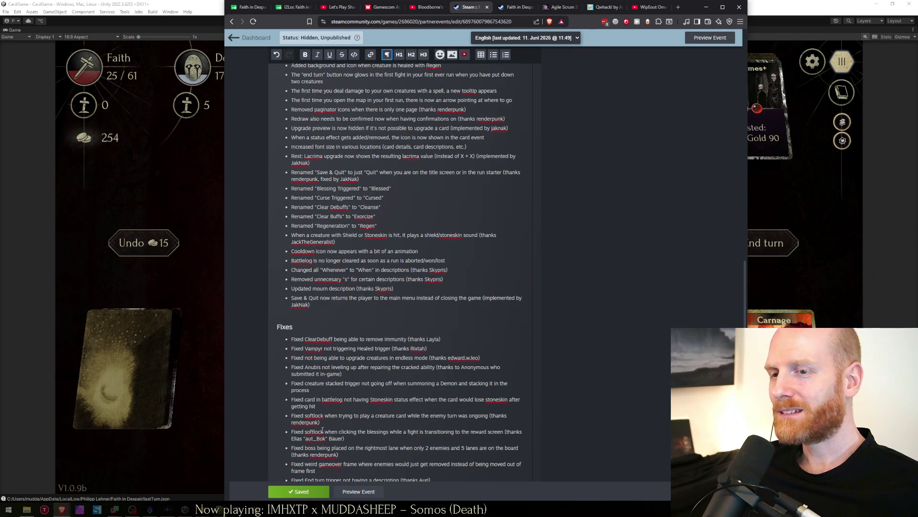
scroll(323, 429, down, 3)
scroll(330, 390, down, 2)
scroll(339, 353, up, 3)
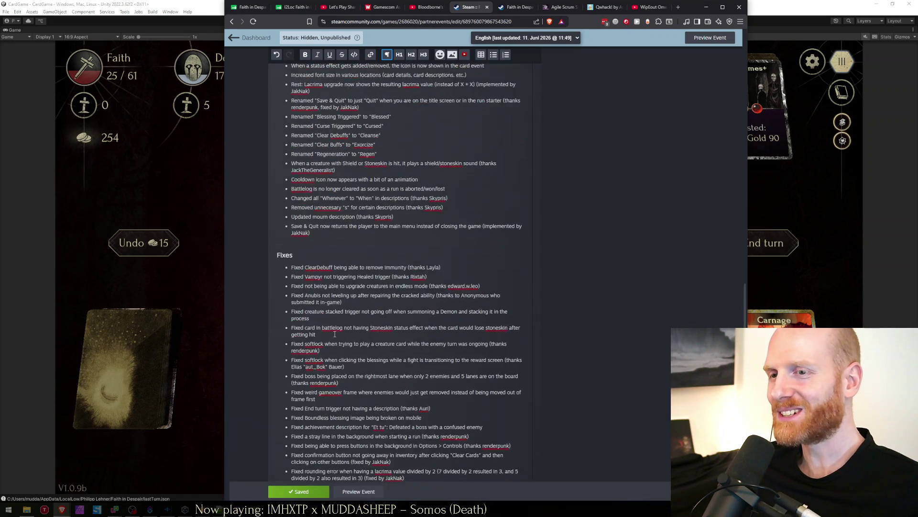
scroll(338, 359, up, 3)
key(BackSpace)
key(BackSpace)
key(BackSpace)
text(asdasd asda sasda sda sdas dasd asd)
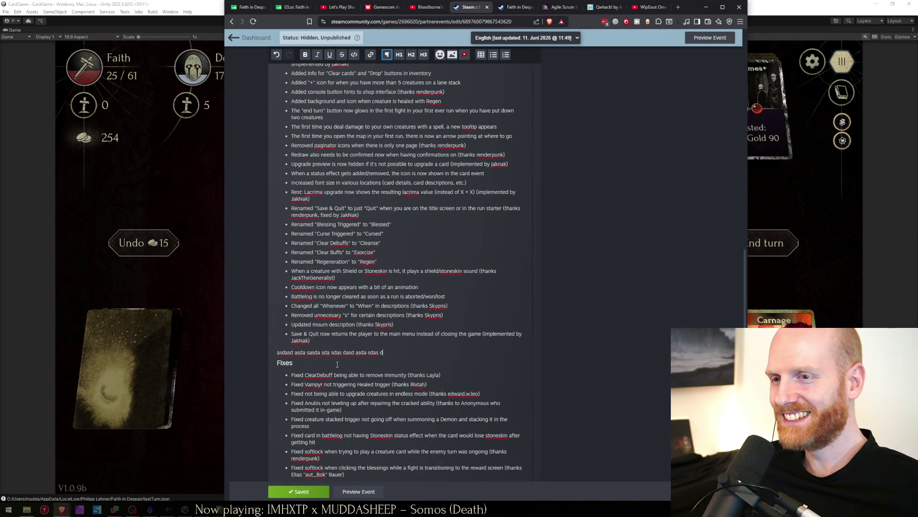
text(asd asd )
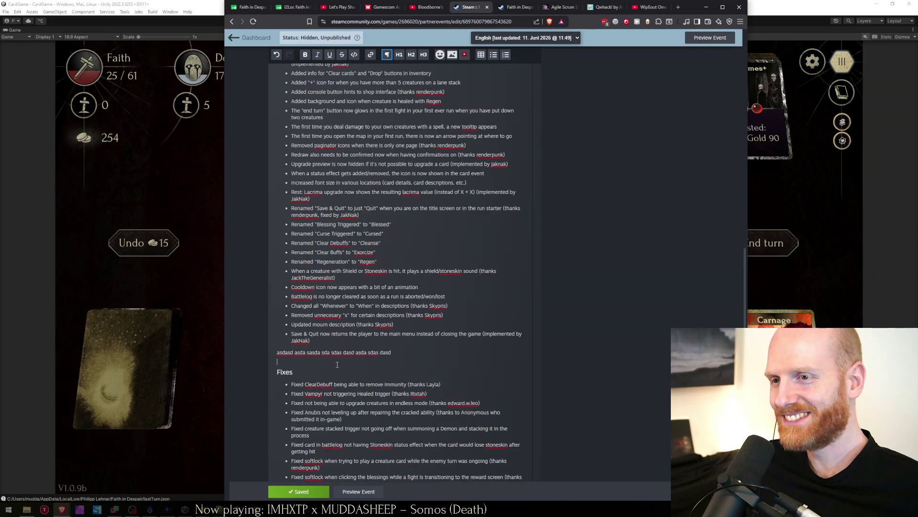
text(asdasda sdasd as da sda sda sd)
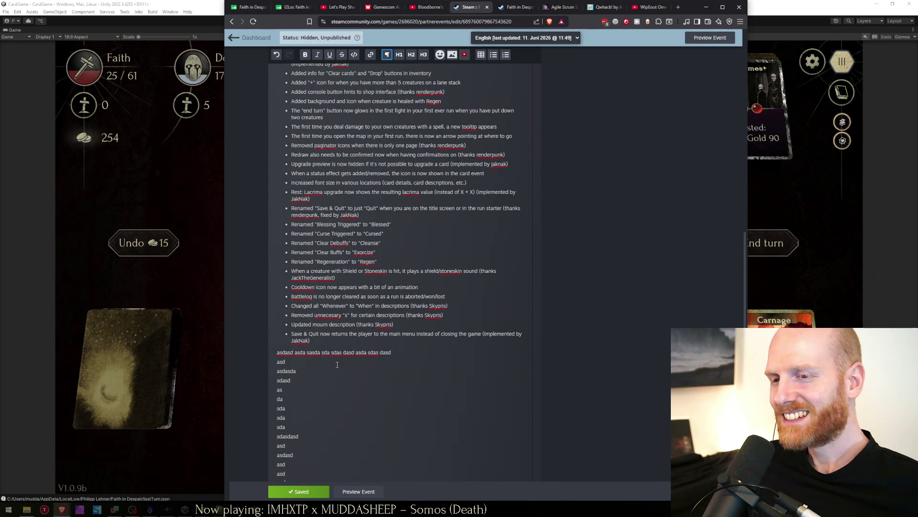
scroll(367, 309, down, 1)
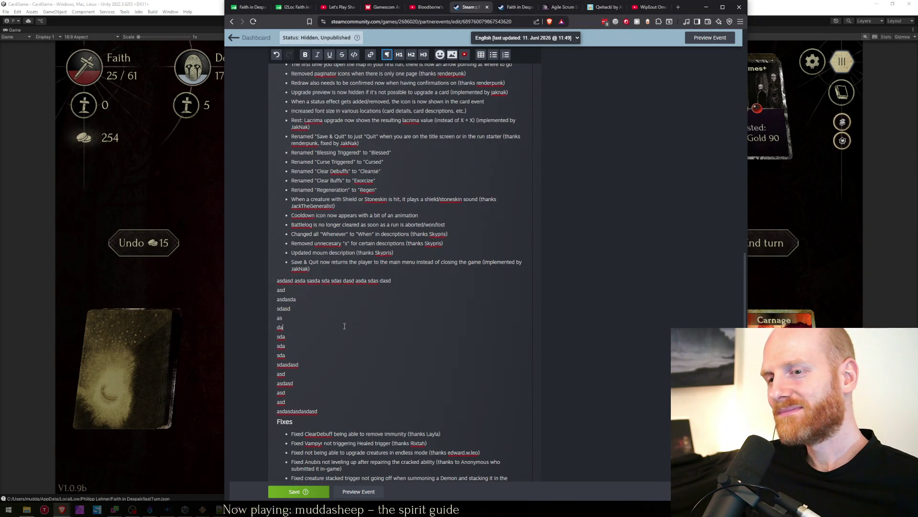
Delete the filler lines above Fixes and start a fresh paragraph below the last bullet.
mouse_move(336, 417)
mouse_down()
mouse_move(280, 340)
mouse_move(278, 280)
mouse_up()
key(BackSpace)
key(BackSpace)
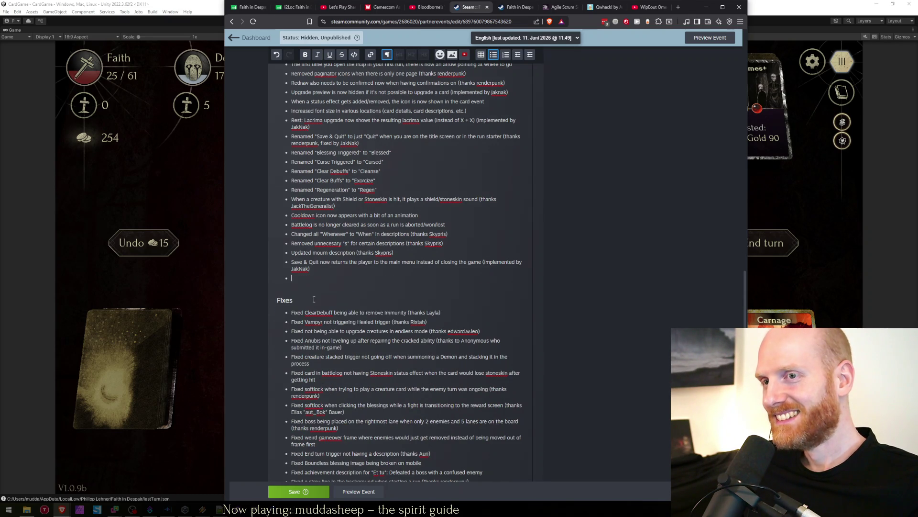
key(BackSpace)
key(Return)
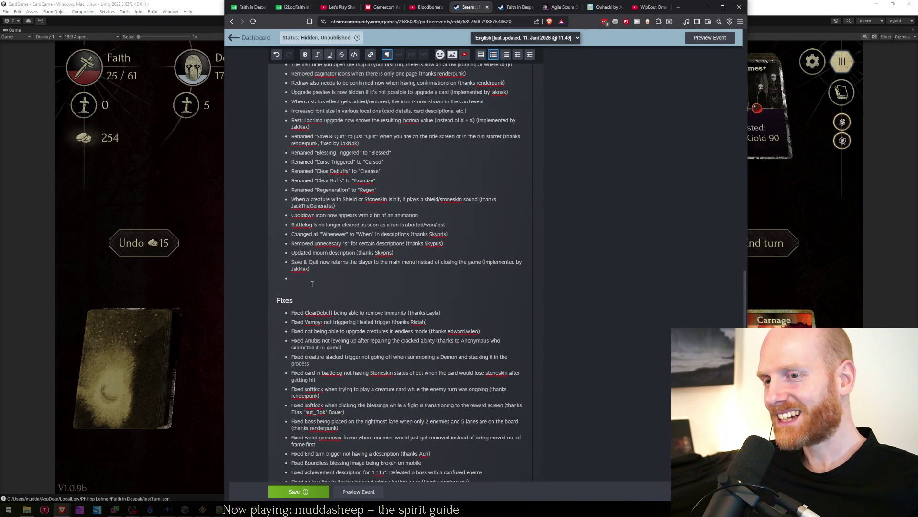
key(Return)
text(asdasd asdas dasda sda sdasd)
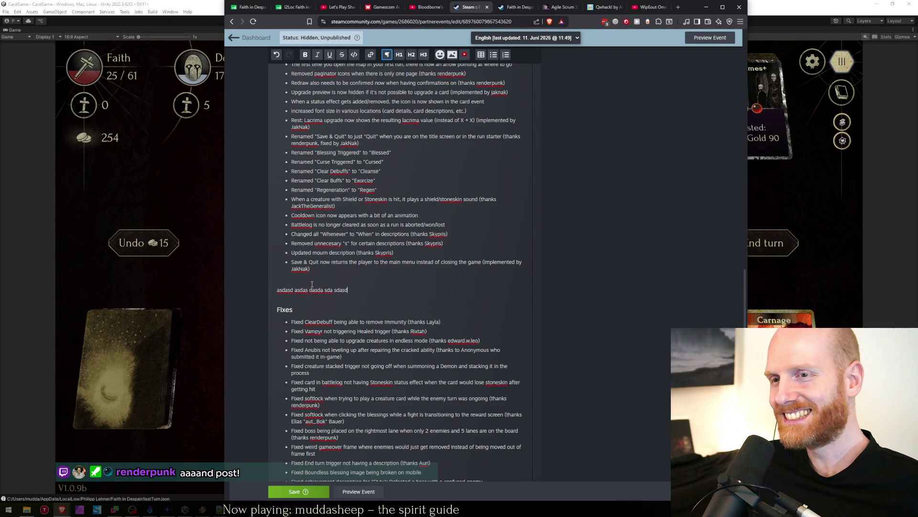
Type several test filler lines, then select them all and delete them with the empty bullet.
key(Return)
text(sadas)
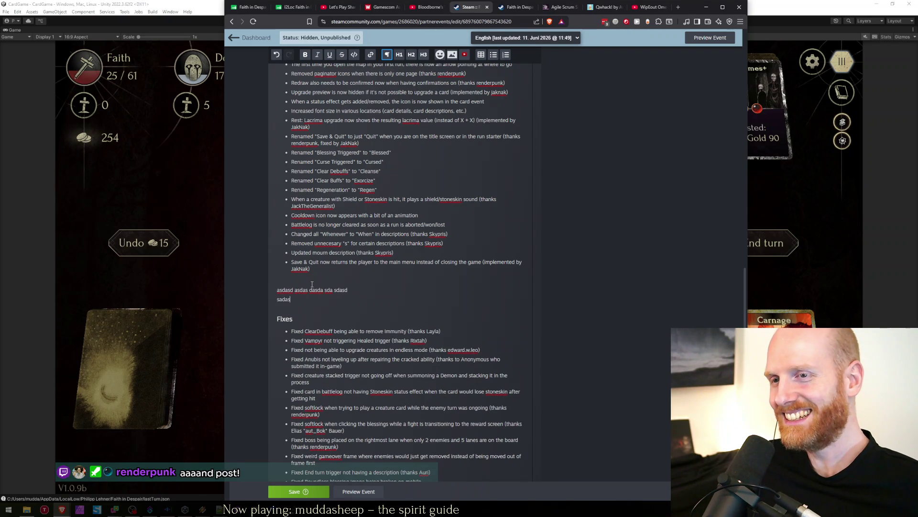
key(Return)
text(dasdas)
key(Return)
text(asdasd)
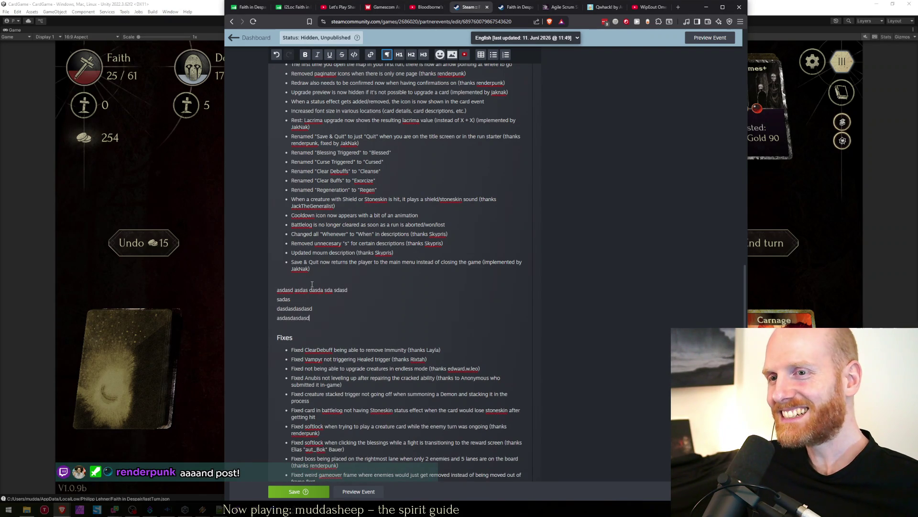
text(asd)
key(Return)
key(Return)
text(asdasd das)
key(Return)
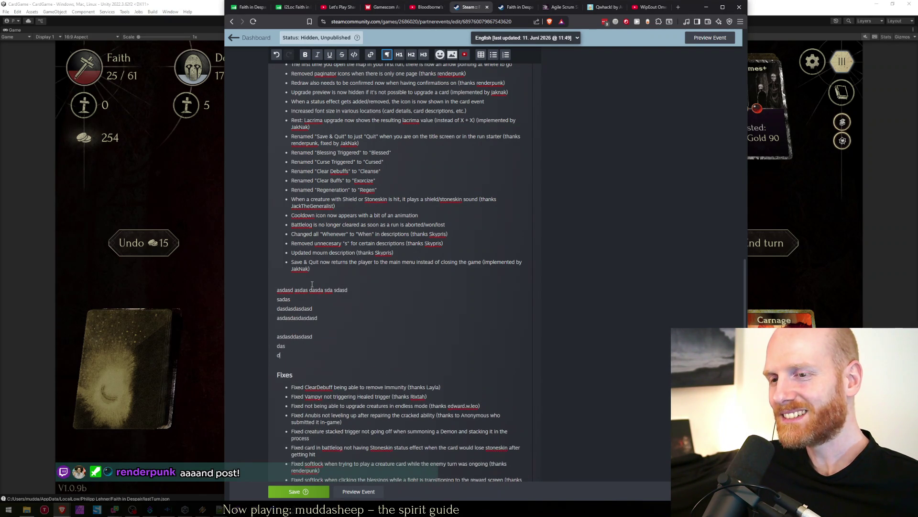
text(dasdasdasd)
key(Return)
text(asda)
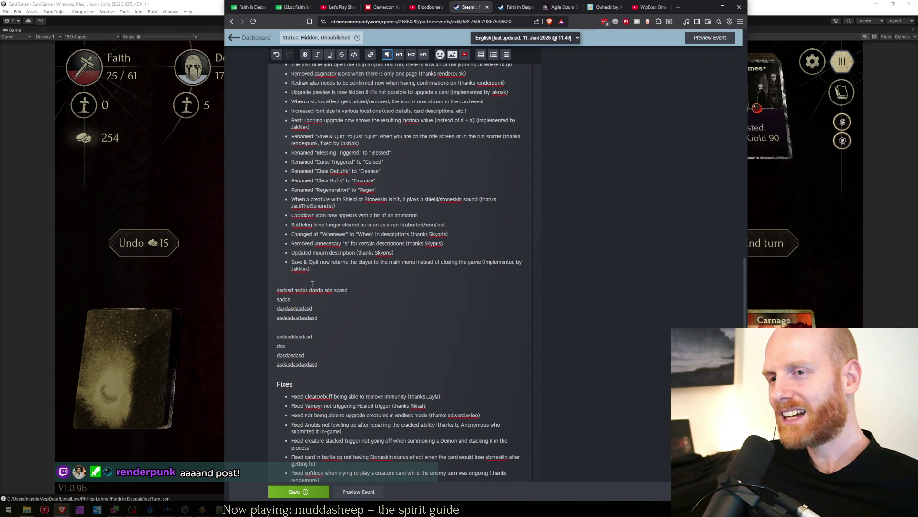
key(shift+Home)
key(shift+Up)
key(shift+Up)
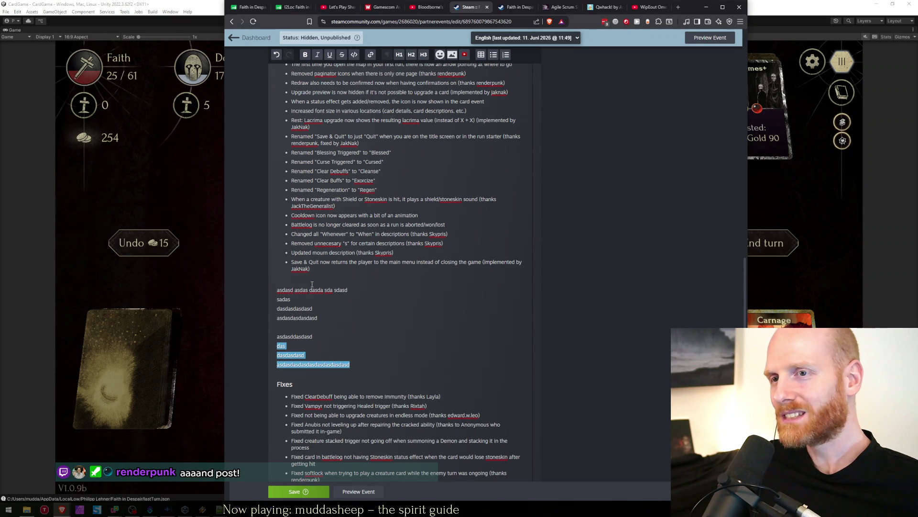
key(shift+Up)
key(shift+Up)
key(shift+Up)
key(shift+Up)
key(shift+Up)
key(shift+Up)
key(BackSpace)
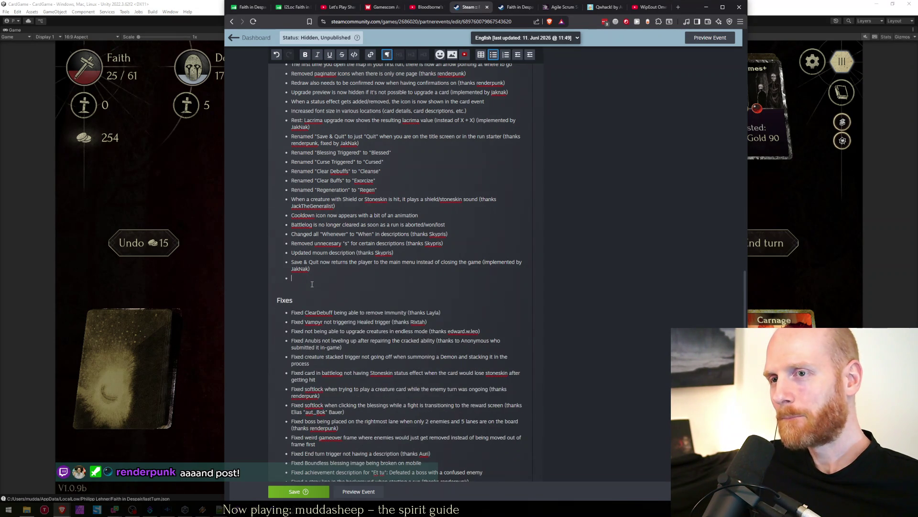
key(Delete)
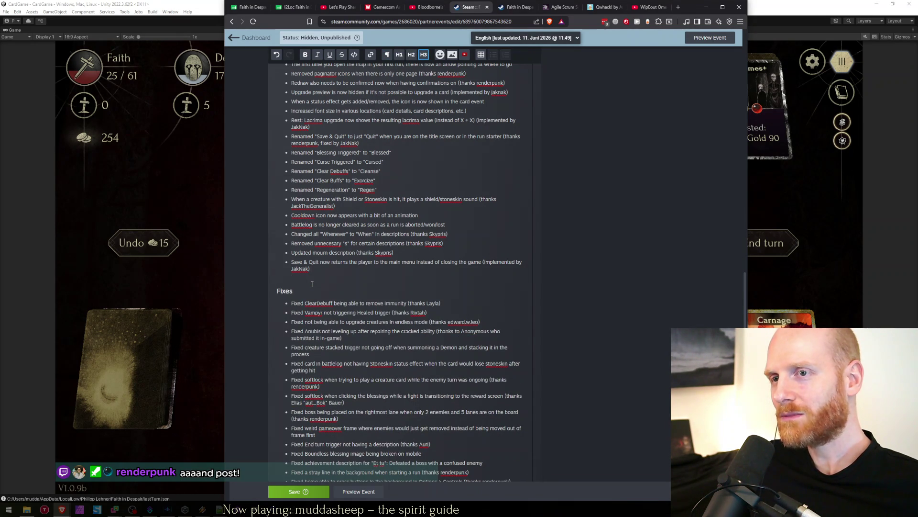
scroll(312, 284, down, 3)
scroll(311, 285, up, 10)
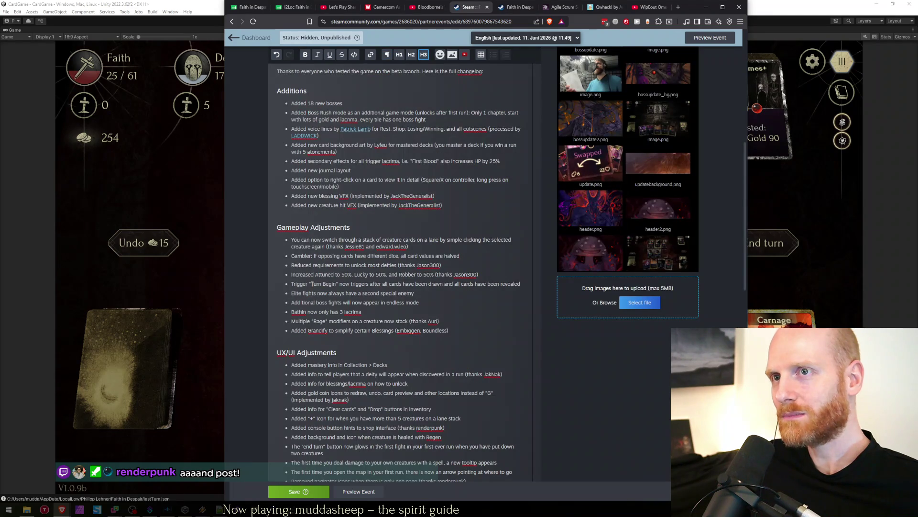
scroll(386, 323, down, 1)
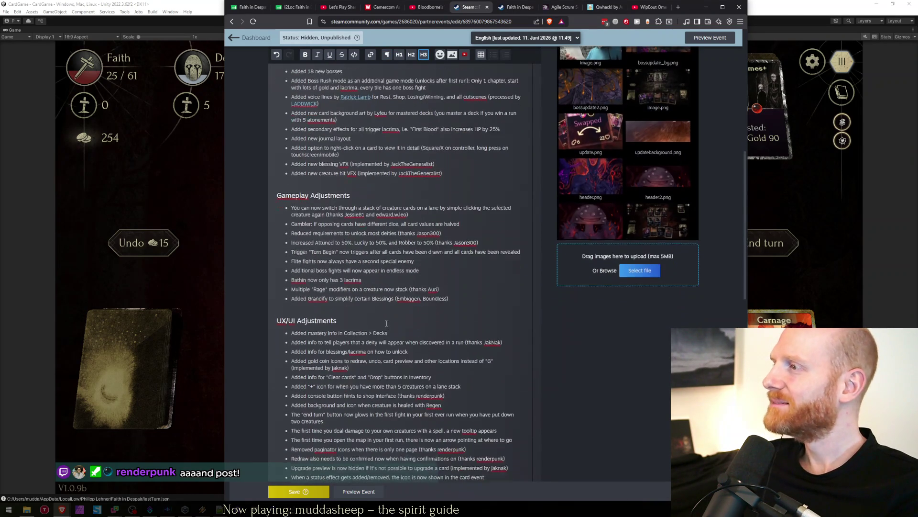
scroll(386, 323, down, 3)
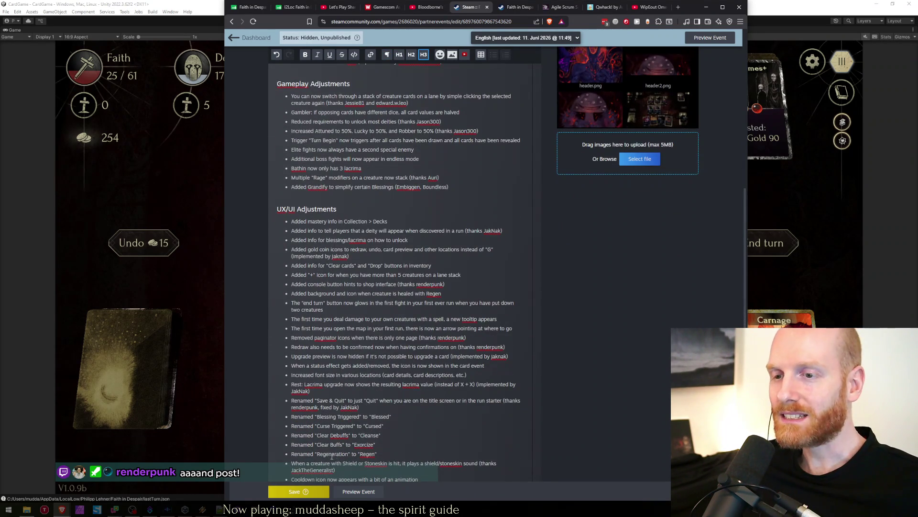
scroll(345, 322, down, 5)
scroll(337, 272, down, 3)
After the last UX/UI item, type a block of filler lines and delete it in two selections.
click(335, 251)
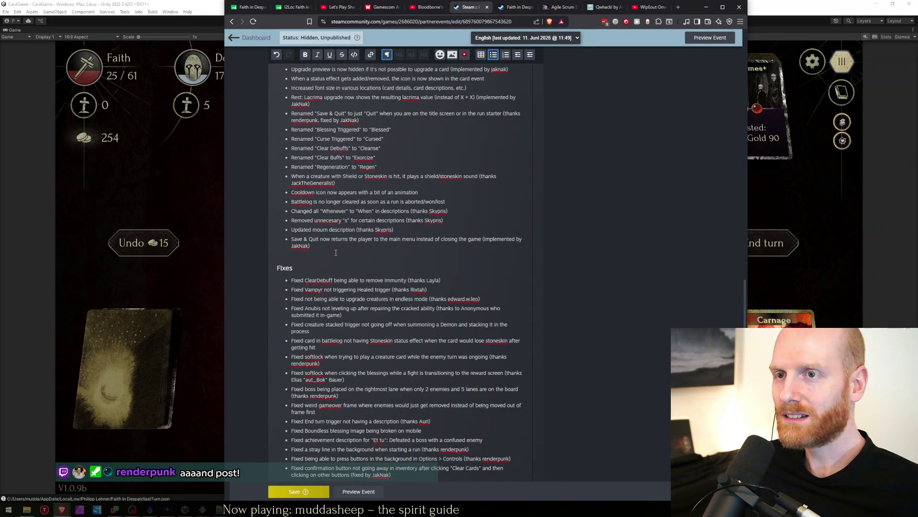
key(Return)
key(Return)
text(as)
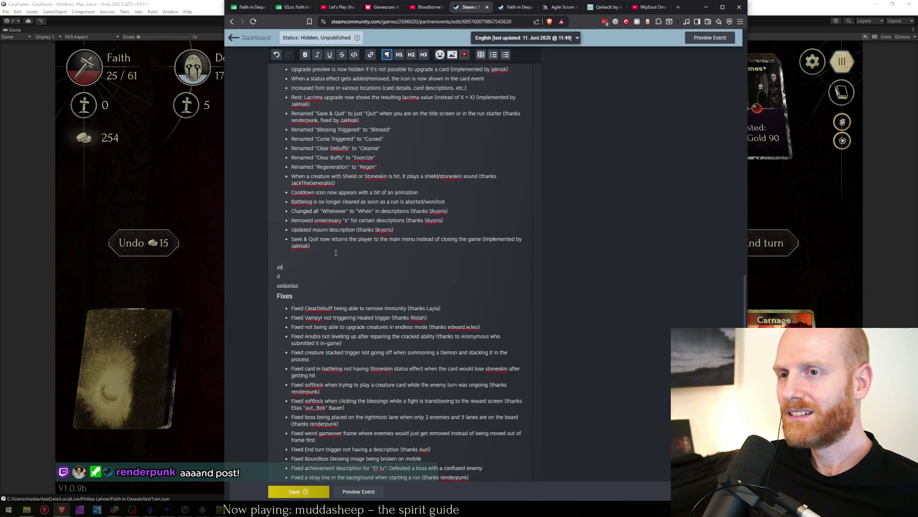
text(asd)
key(Return)
text(asd)
key(Return)
text(asda)
key(Return)
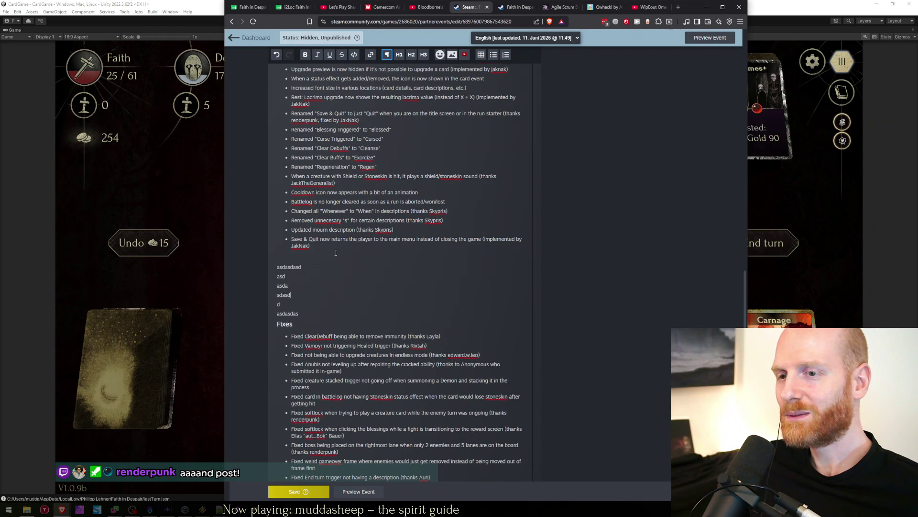
key(Return)
text(a)
key(Return)
text(asdas)
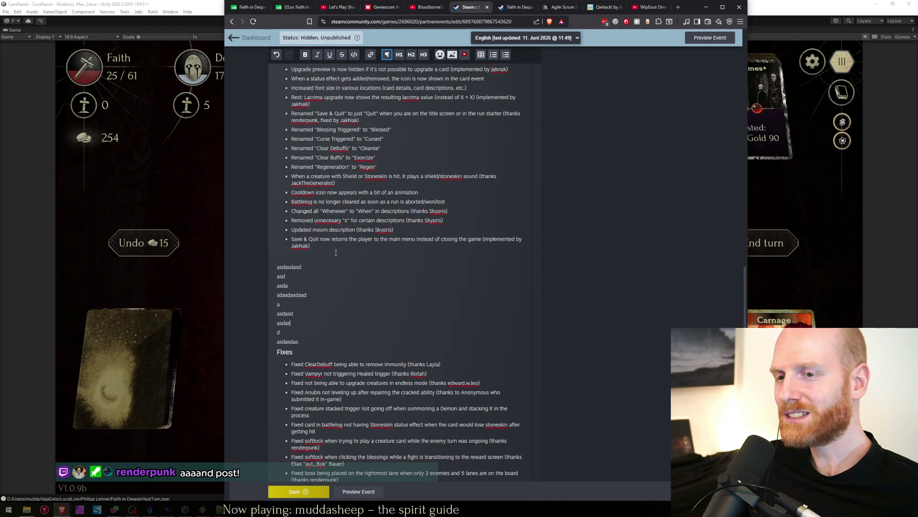
text(d asdas dasda)
key(Return)
text(asdasdasd)
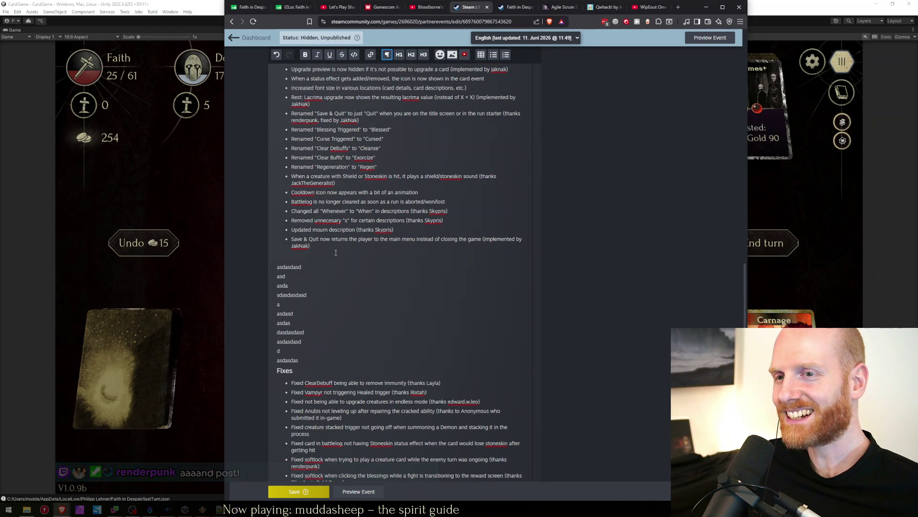
key(shift+Up)
key(shift+Up)
key(shift+Up)
key(shift+Up)
key(shift+Up)
key(BackSpace)
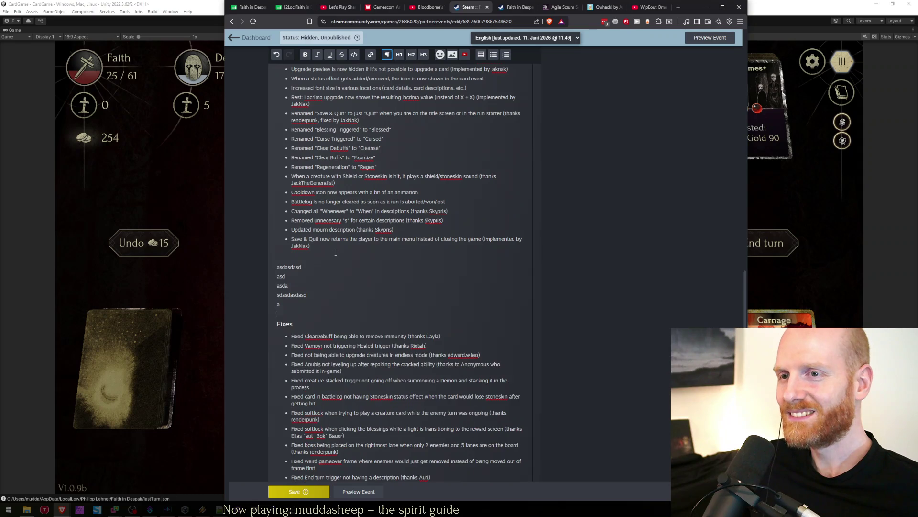
key(shift+Up)
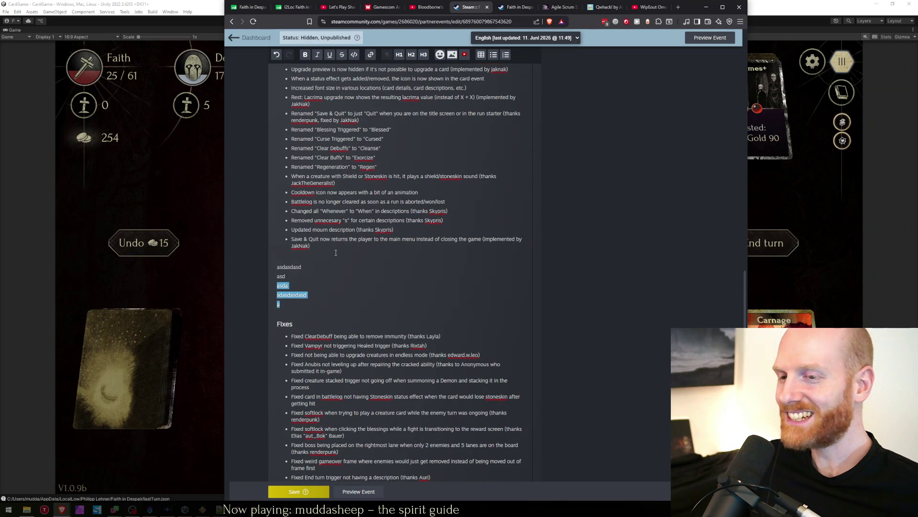
key(shift+Up)
key(shift+Up)
key(BackSpace)
key(BackSpace)
text(asdasd asda sdas)
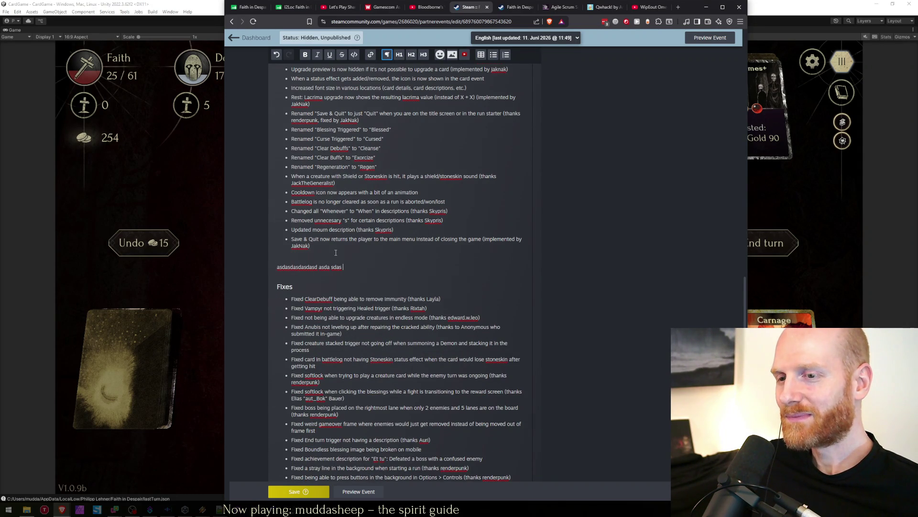
Type a second filler block with trailing blank lines and clear it back out above Fixes.
key(Return)
text(asd)
key(Return)
text(asda)
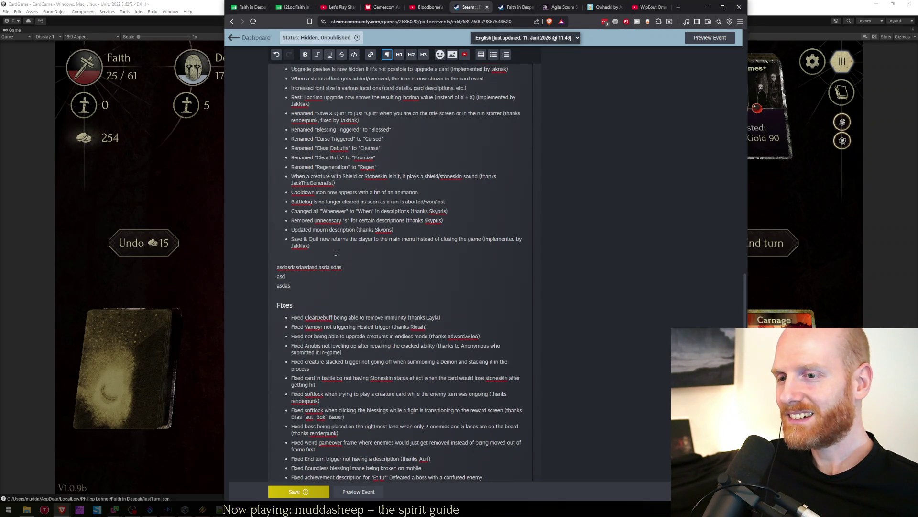
text(sdasd)
key(Return)
key(Return)
text(asdasd)
key(Return)
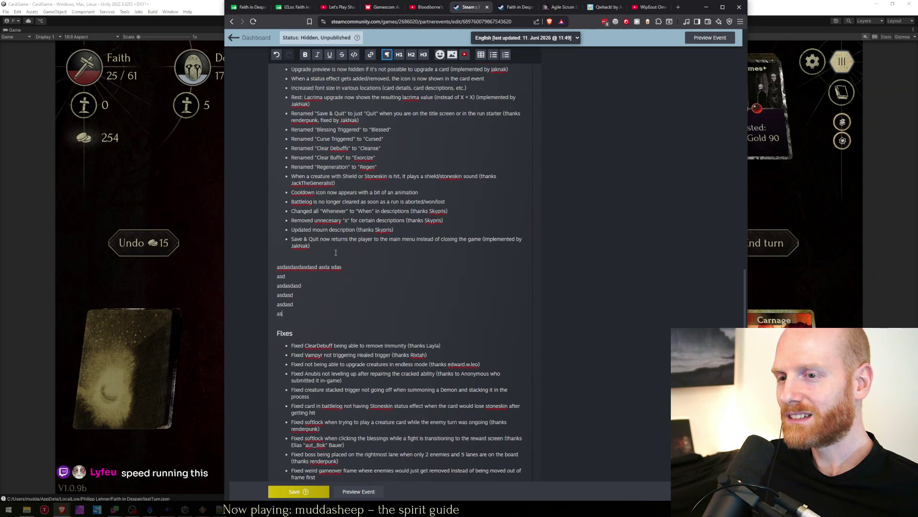
text(asdasd)
text(asdsdsdsderwe efs)
key(Return)
key(Return)
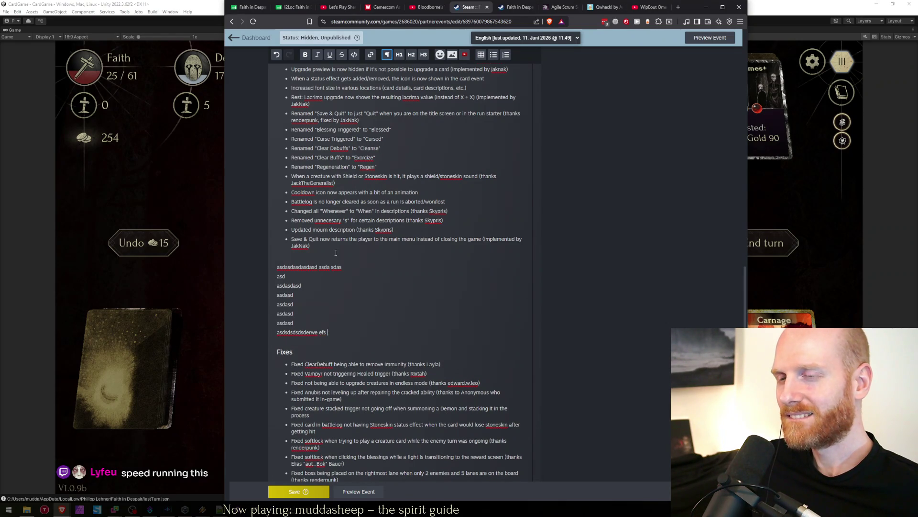
text(df)
key(Return)
text(asdasdasdasdasd)
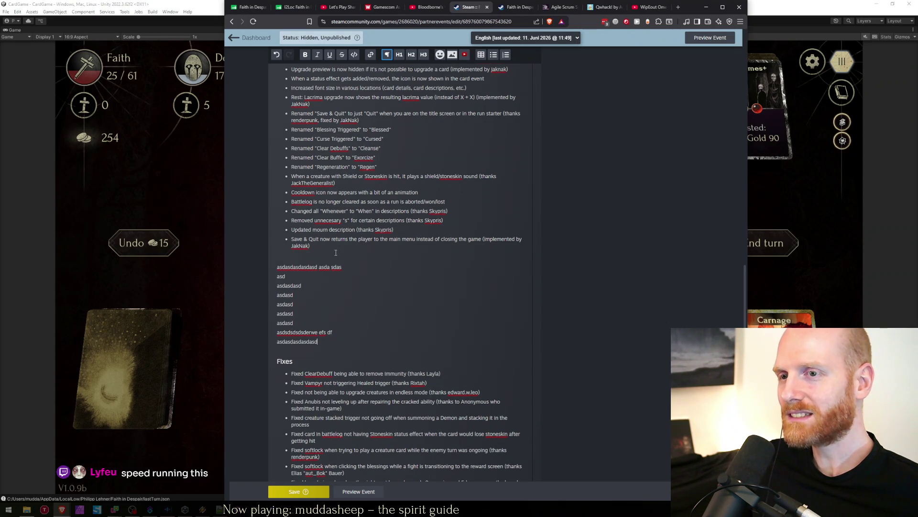
key(Return)
key(shift+Up)
key(shift+Up)
key(shift+Up)
key(shift+Up)
key(shift+Up)
key(shift+Up)
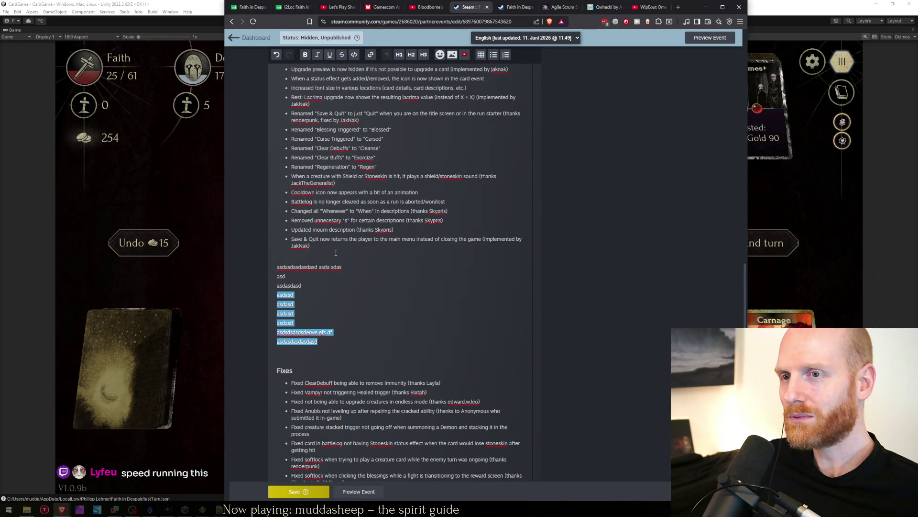
key(shift+Up)
key(BackSpace)
key(BackSpace)
key(BackSpace)
key(BackSpace)
key(BackSpace)
key(BackSpace)
key(BackSpace)
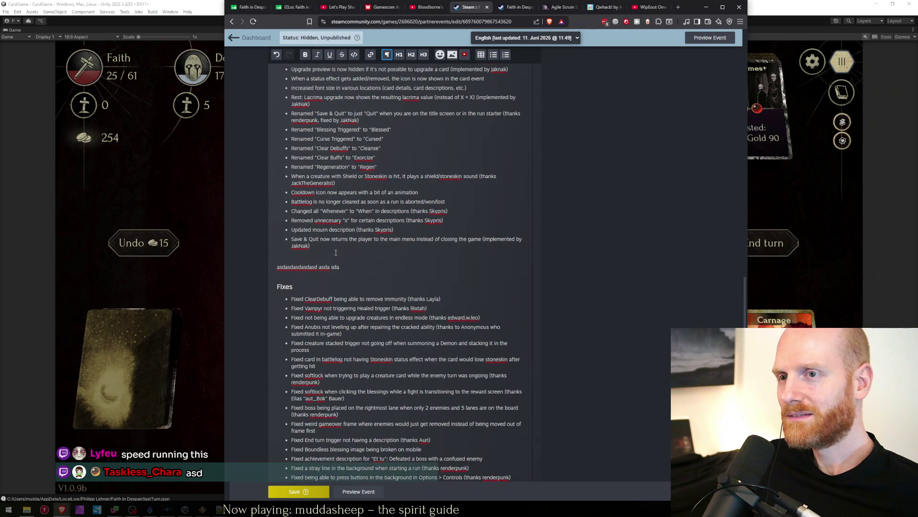
key(shift+Home)
key(BackSpace)
key(BackSpace)
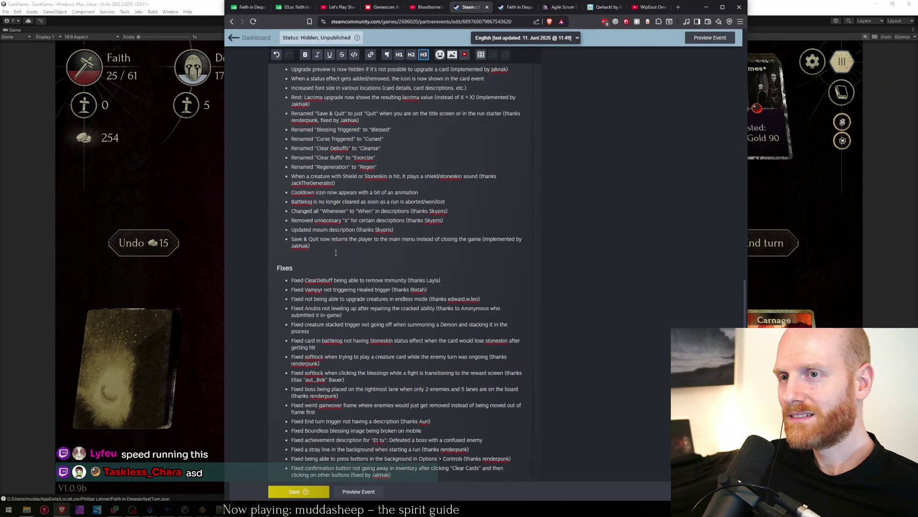
Add empty paragraphs and filler above Fixes, delete them, and reduce the leftover bullet to a plain line.
key(Return)
key(Return)
key(Return)
key(Return)
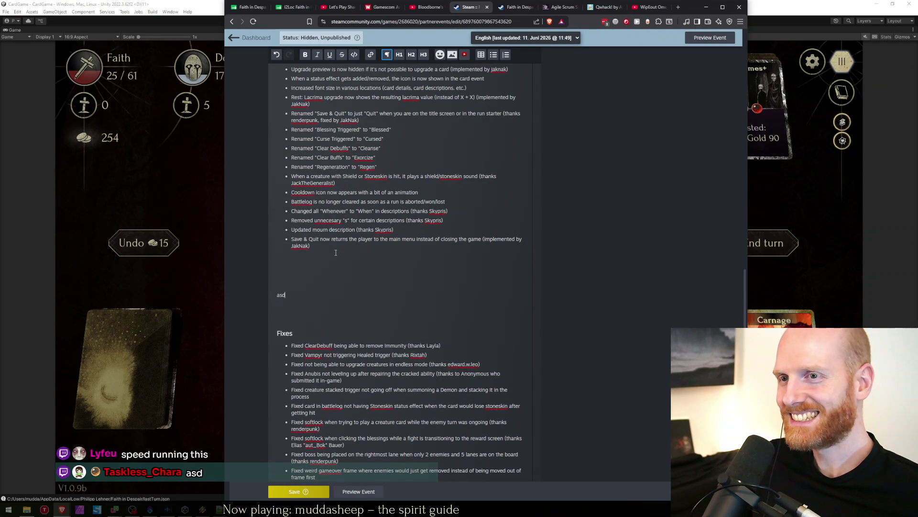
text(asdasda)
key(Return)
text(asda)
key(Return)
text(asd)
key(Return)
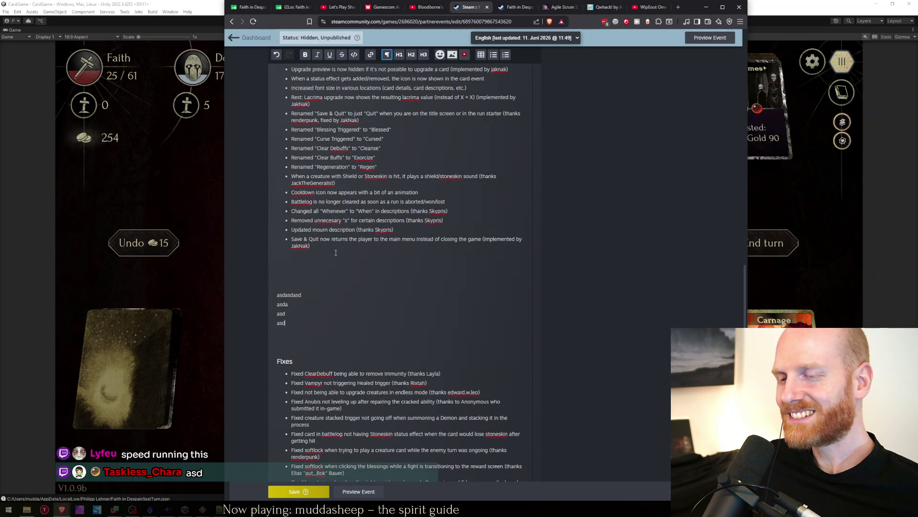
text(asd asd asd)
key(shift+Up)
key(shift+Up)
key(shift+Up)
key(shift+Up)
key(shift+Up)
key(shift+Up)
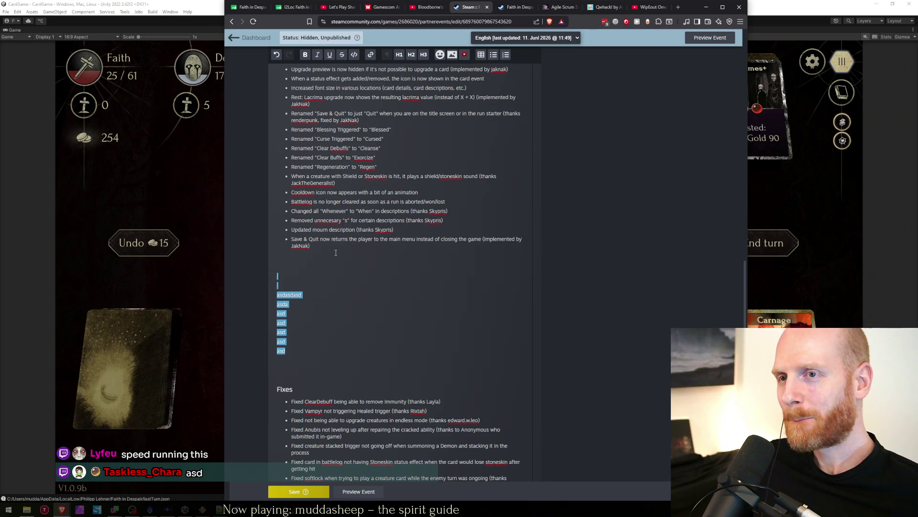
key(BackSpace)
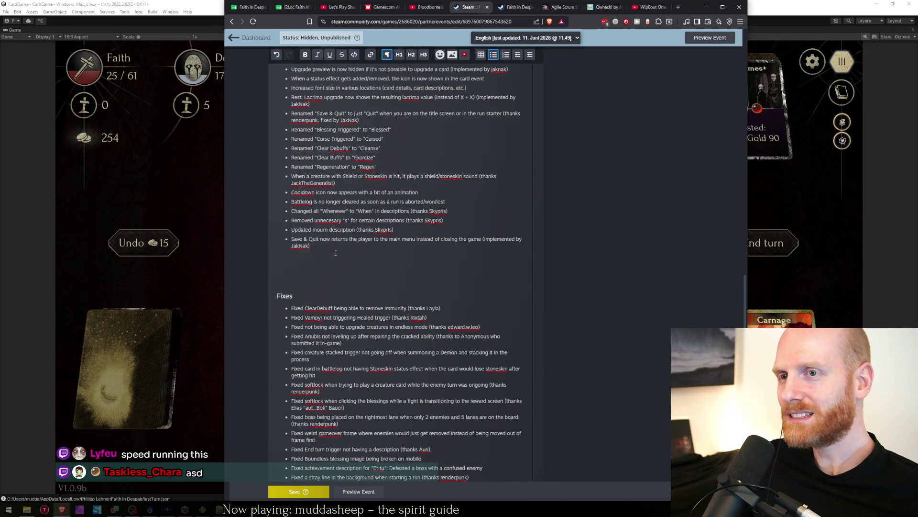
key(BackSpace)
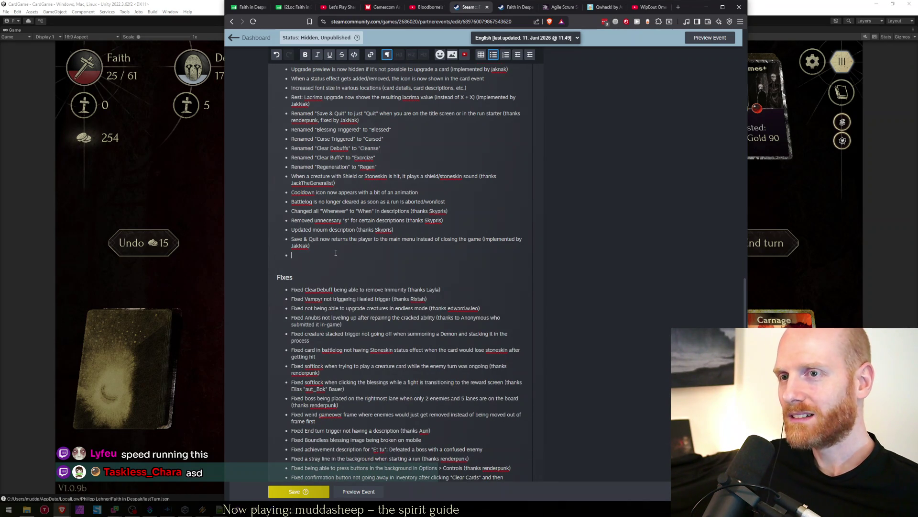
key(BackSpace)
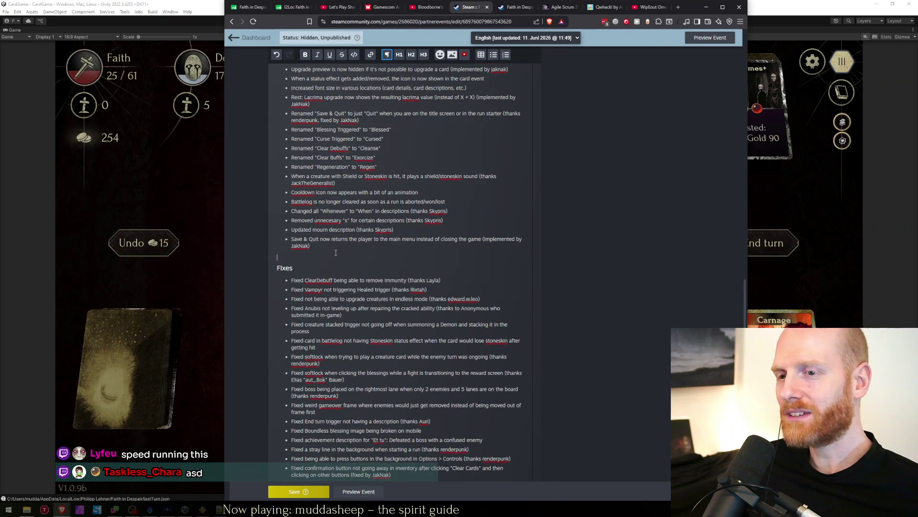
scroll(335, 253, down, 4)
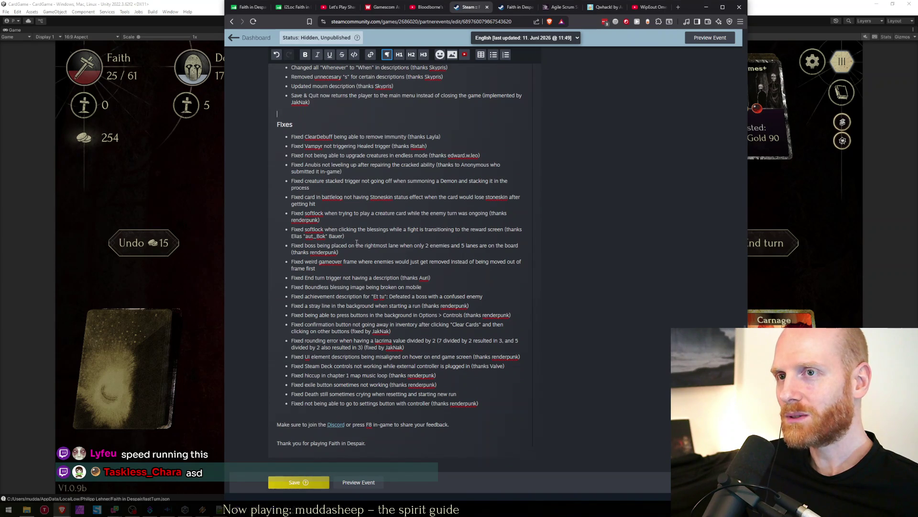
scroll(356, 245, up, 8)
scroll(364, 299, up, 8)
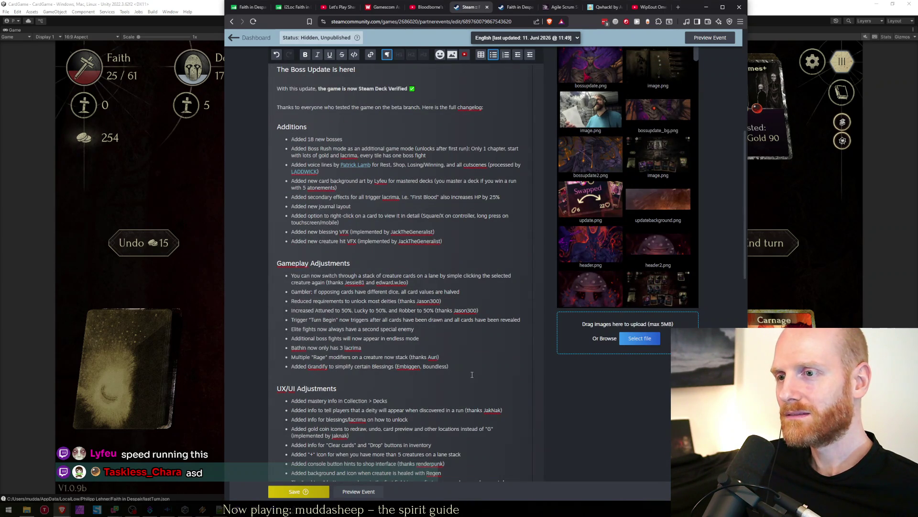
scroll(341, 321, down, 10)
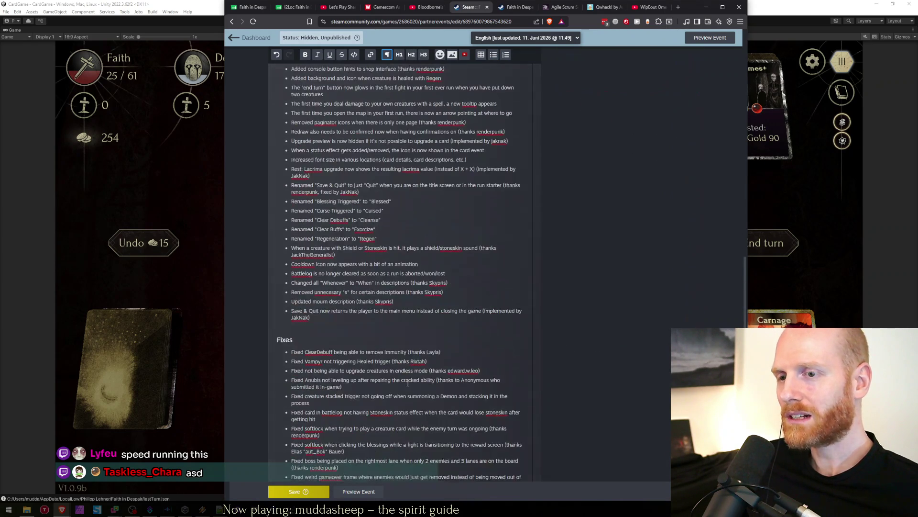
click(340, 321)
key(Return)
text(asd asd)
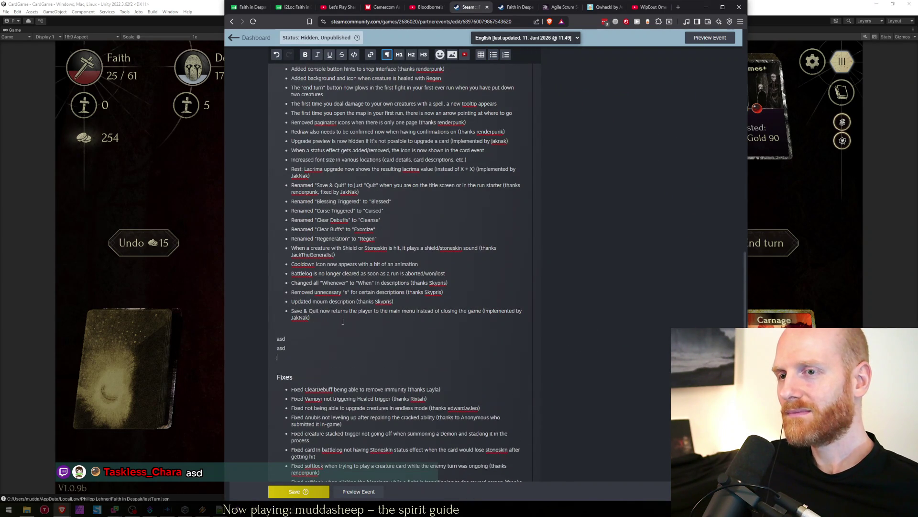
text( asd asd asd a)
key(shift+Home)
key(shift+Up)
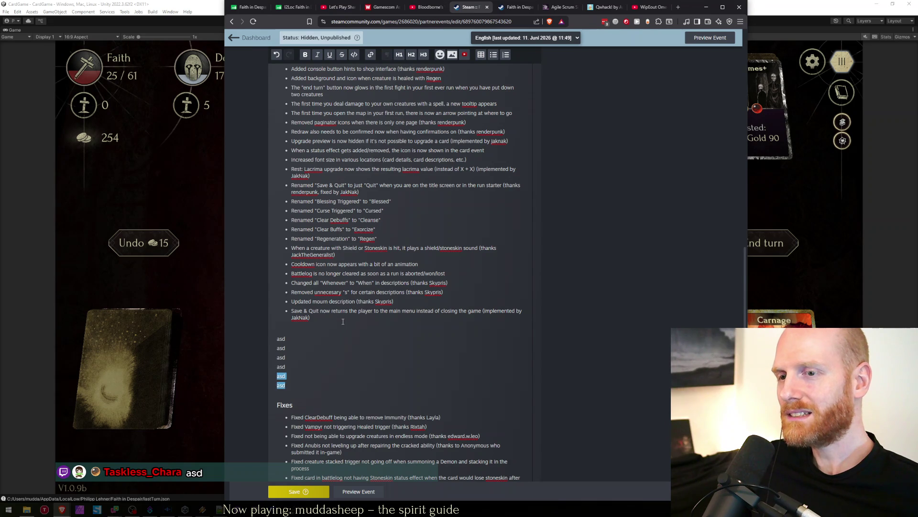
key(BackSpace)
key(BackSpace)
key(BackSpace)
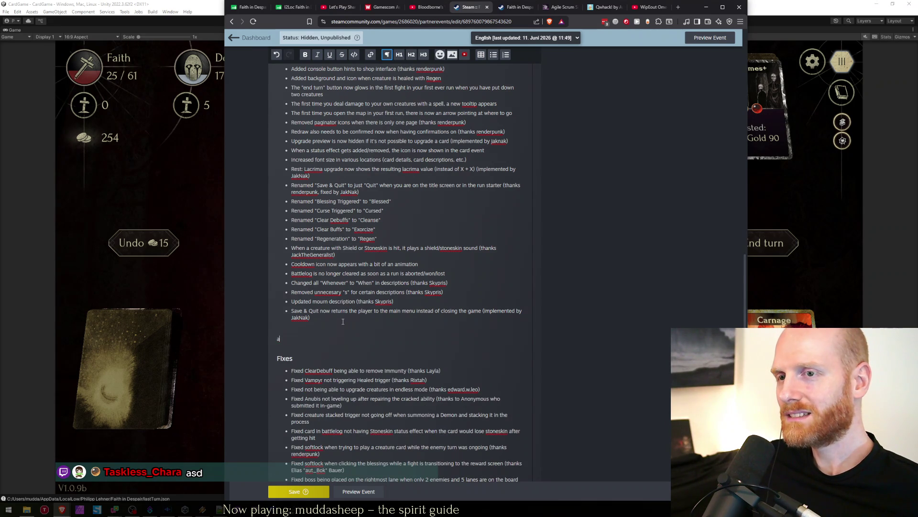
key(BackSpace)
key(BackSpace)
key(BackSpace)
key(BackSpace)
key(BackSpace)
key(Down)
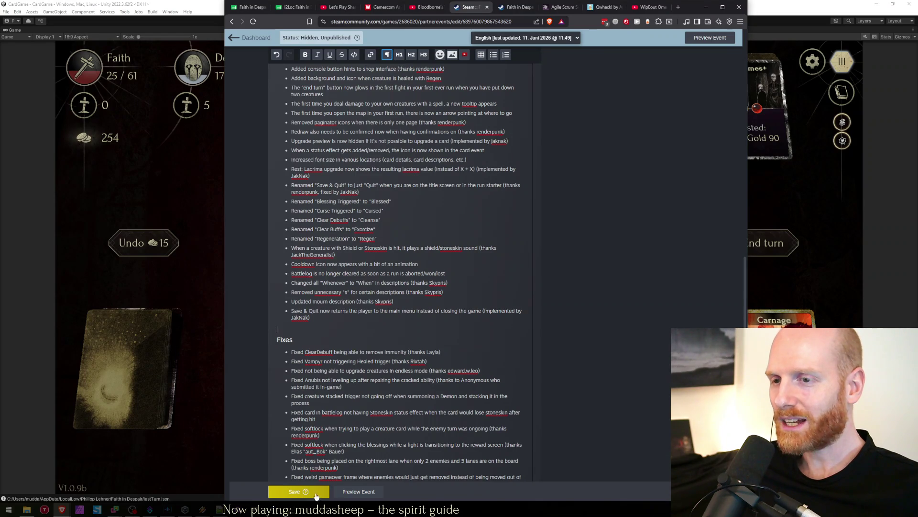
Type a block of blank and filler lines above the Fixes heading.
key(Return)
key(Return)
key(Return)
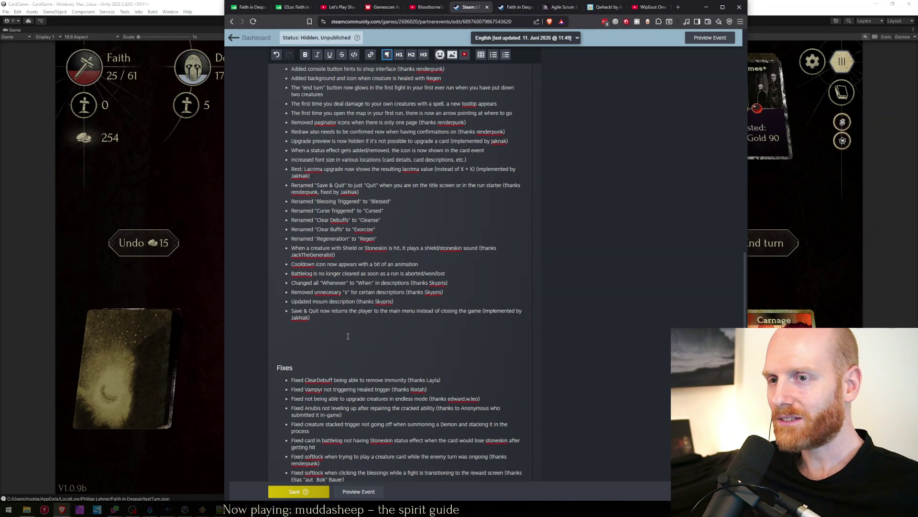
text(jzgdfg)
key(Return)
text(ddffsdf)
key(Return)
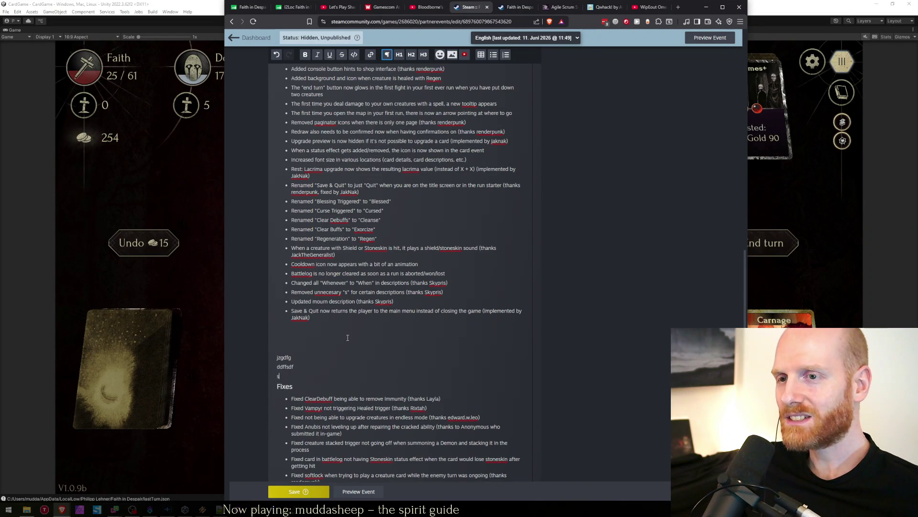
text(sdf)
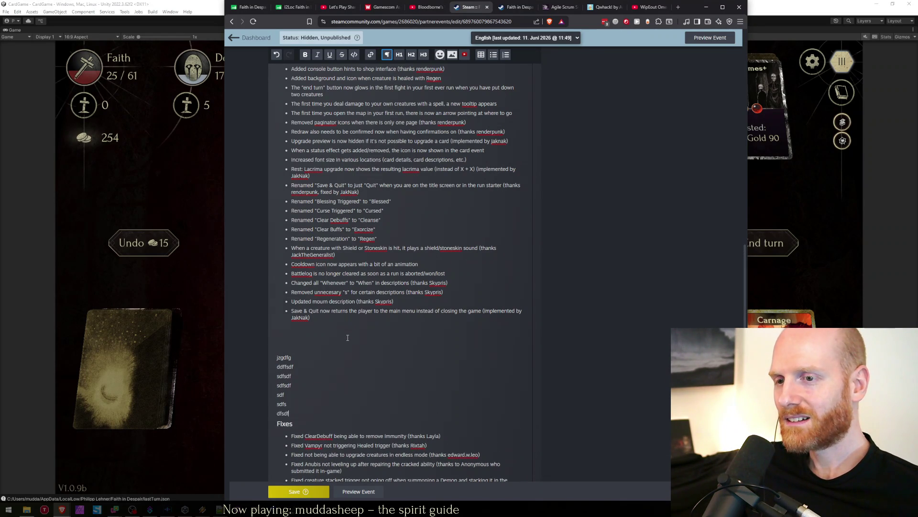
text(sdf sdfsdf sdfsdf sdf sdfs dfsdf sdfsdf)
key(Return)
text(sdf)
key(Return)
text(sd)
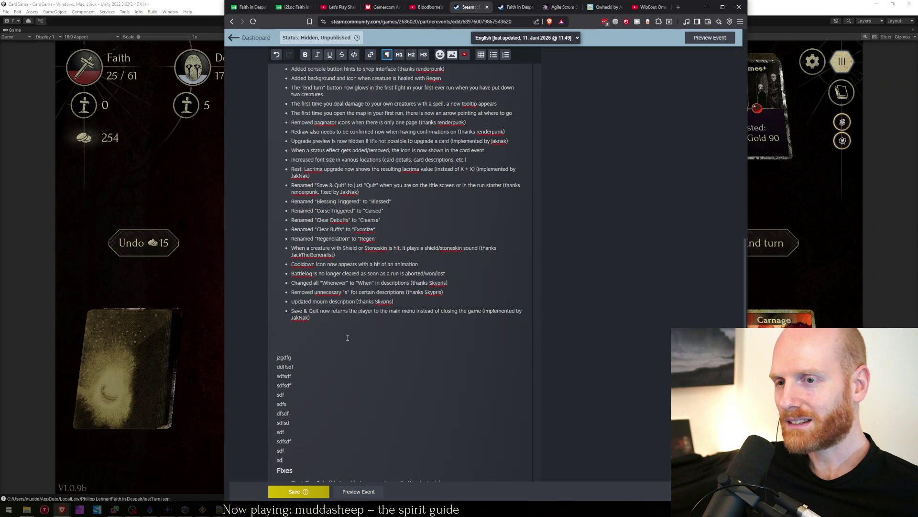
text(f sdf sdfs d)
scroll(402, 301, down, 5)
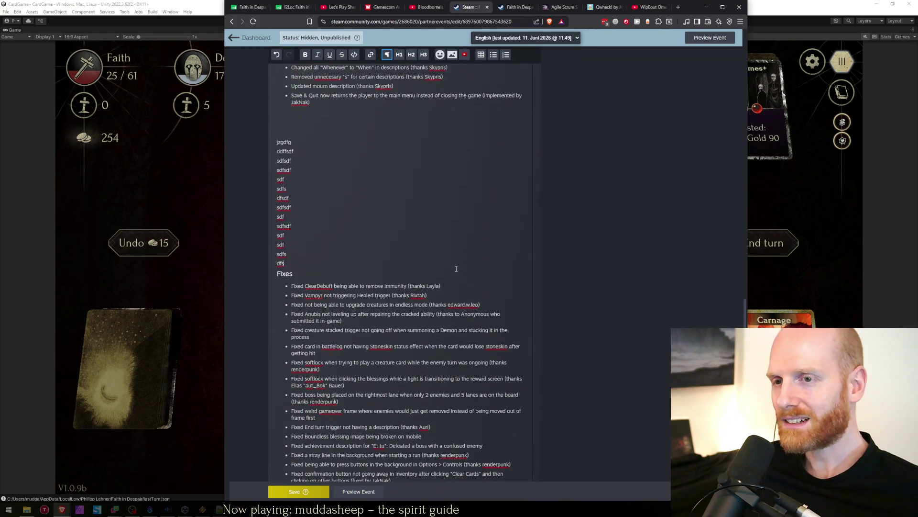
text(f)
key(Return)
text(sdfsdfsdfsdfs)
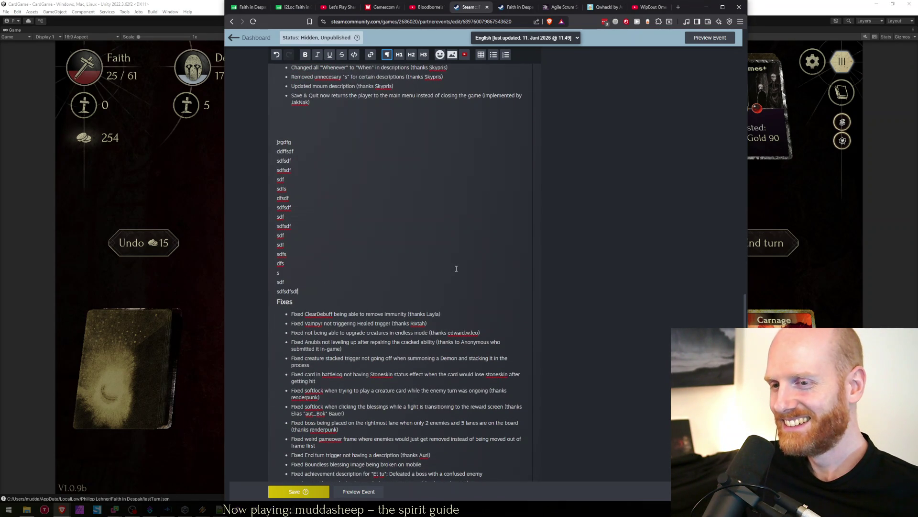
key(Return)
key(Return)
text(sdfffffffffffffffffff)
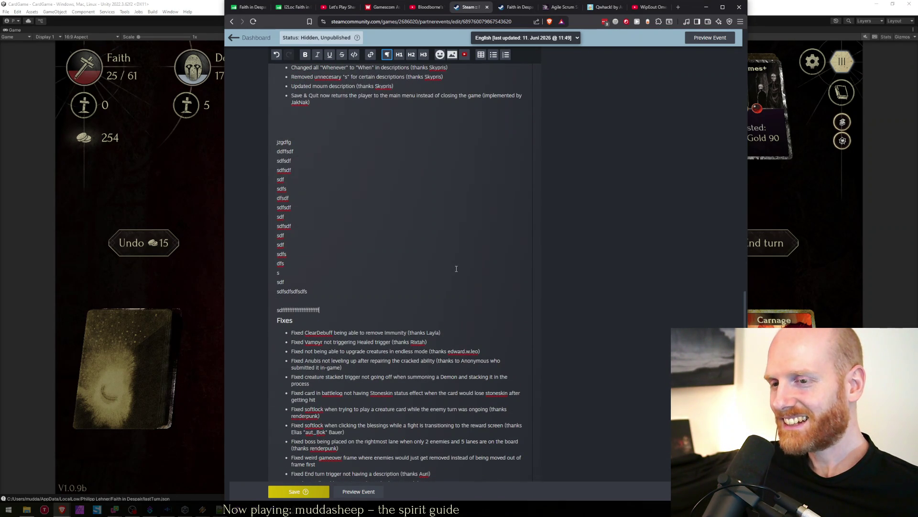
text( d fsd sdf sdf sdfs dfs dfs fdsd f)
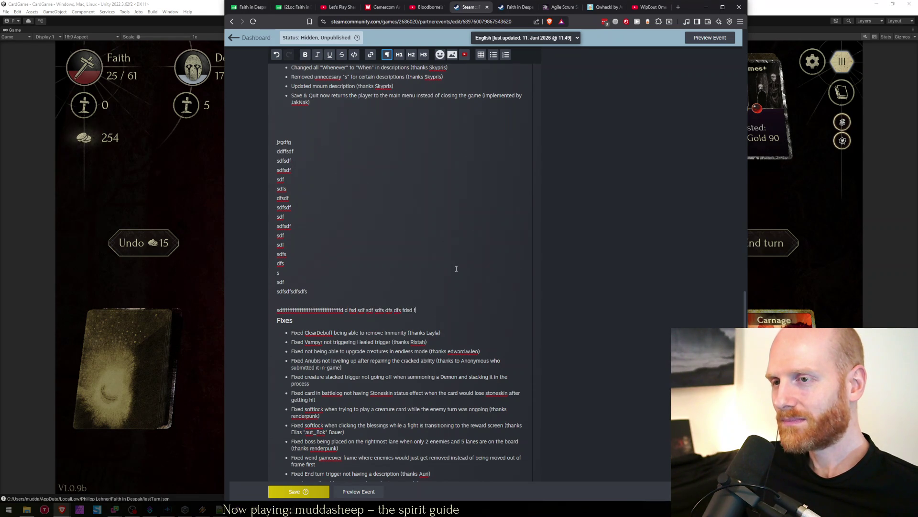
Select the junk block upward in pieces and delete it, leaving one short test word.
key(shift+Up)
key(shift+Up)
key(shift+Up)
key(shift+Up)
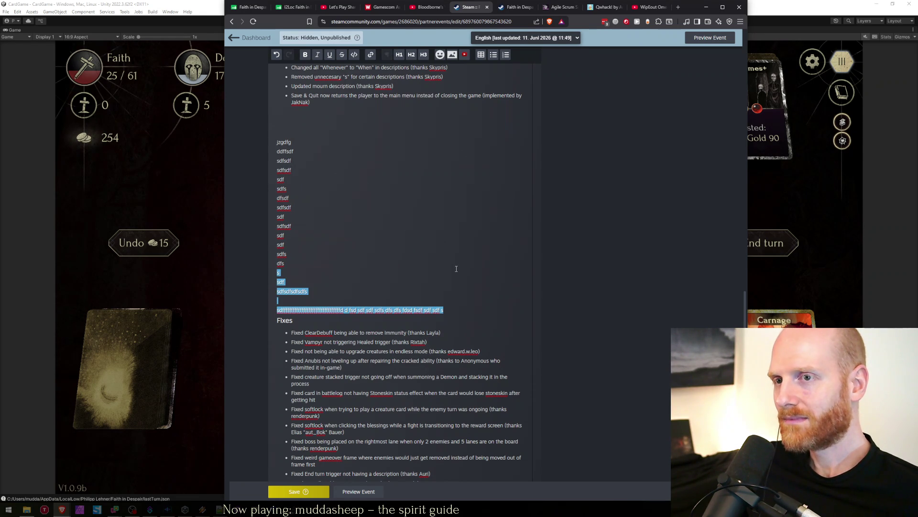
key(shift+Up)
key(shift+Up)
key(shift+Up)
key(shift+Down)
key(shift+Down)
key(shift+Down)
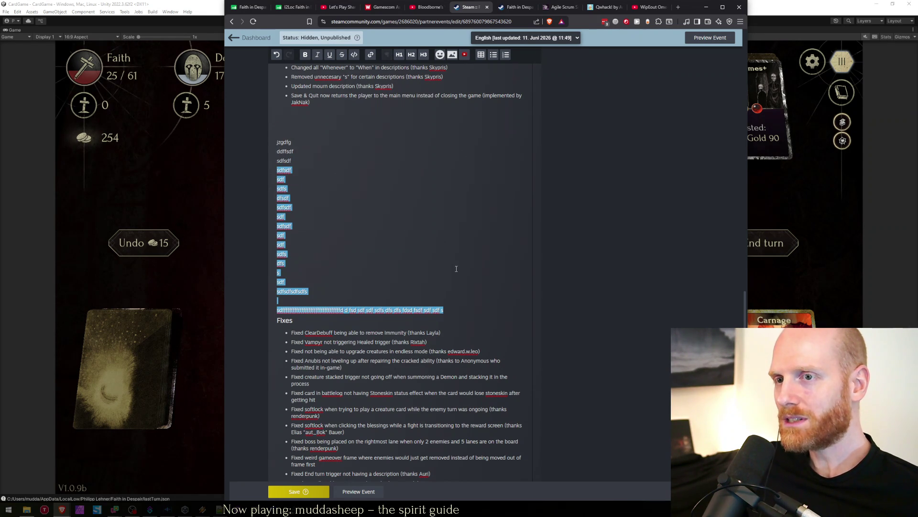
key(Down)
key(Down)
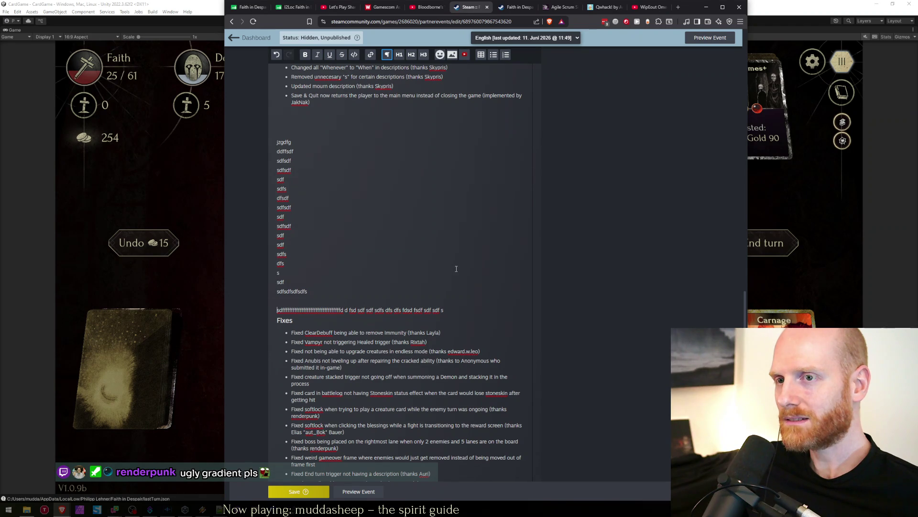
key(End)
key(shift+Up)
key(shift+Up)
key(shift+Up)
key(shift+Up)
key(shift+Up)
key(BackSpace)
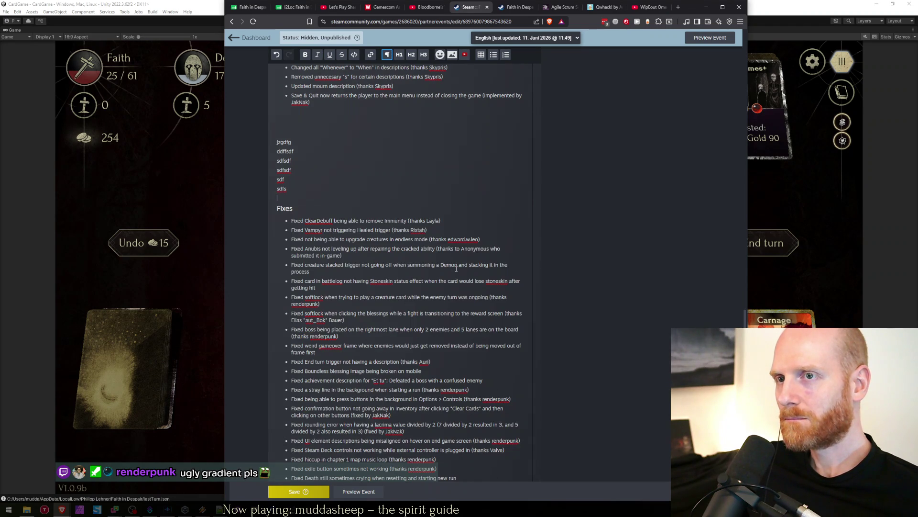
key(shift+Up)
key(shift+Up)
key(shift+Up)
key(shift+Up)
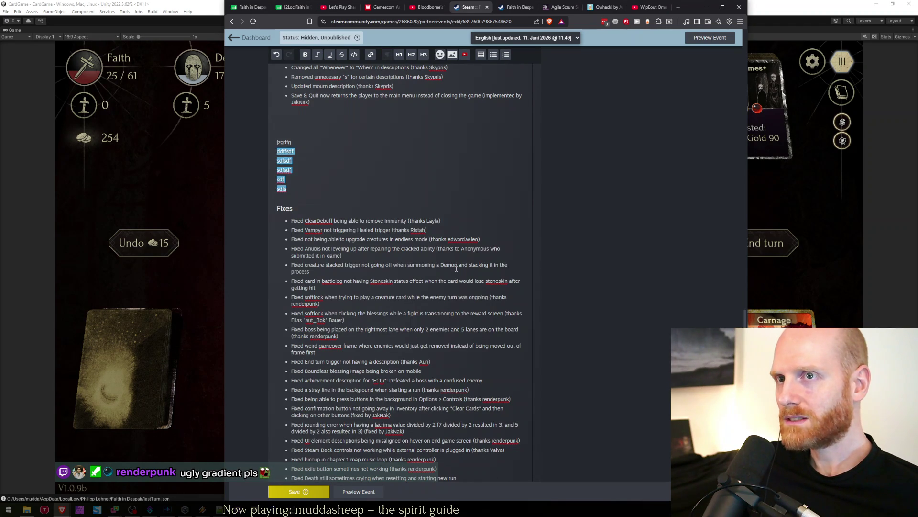
key(shift+Up)
key(shift+Down)
key(shift+Down)
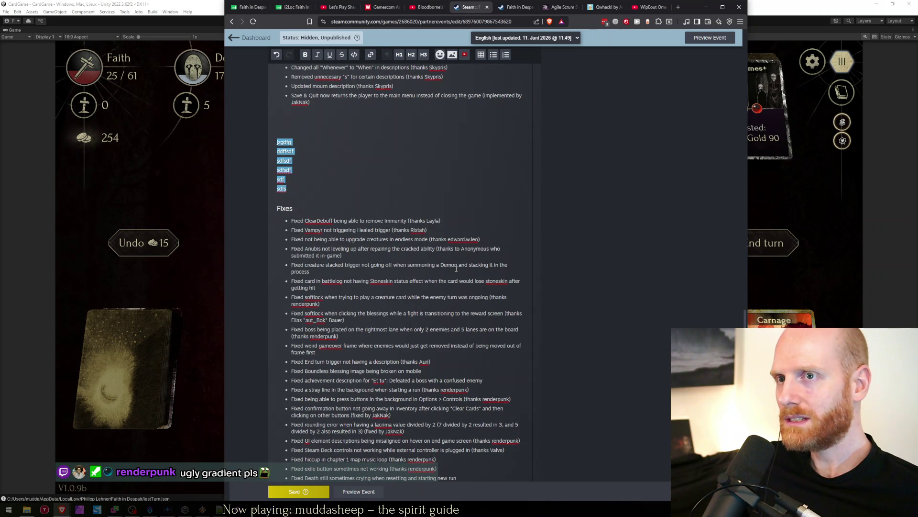
key(BackSpace)
text(asda)
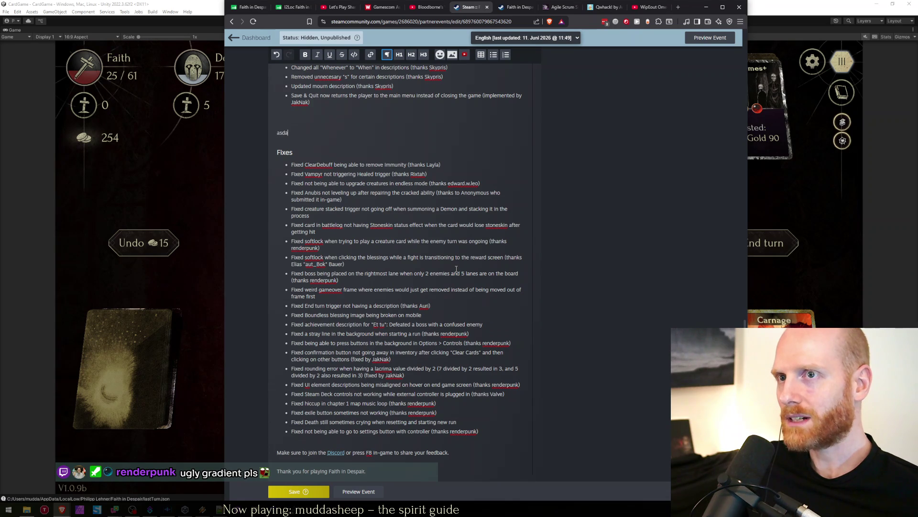
text(sdasdasdasd)
Add a run of test filler lines in the changelog draft below the change list.
key(Return)
text(sadas)
key(Return)
text(asda)
key(Return)
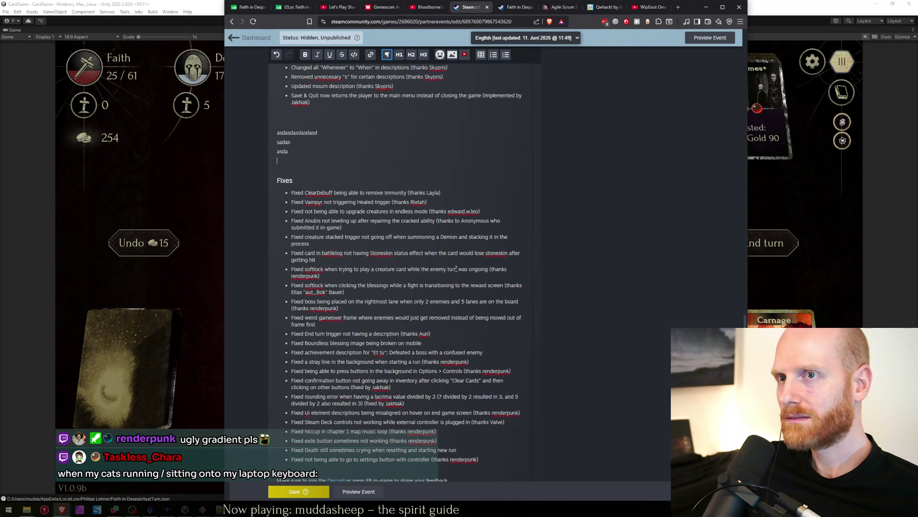
key(Return)
text(asdasd)
key(Return)
text(asda)
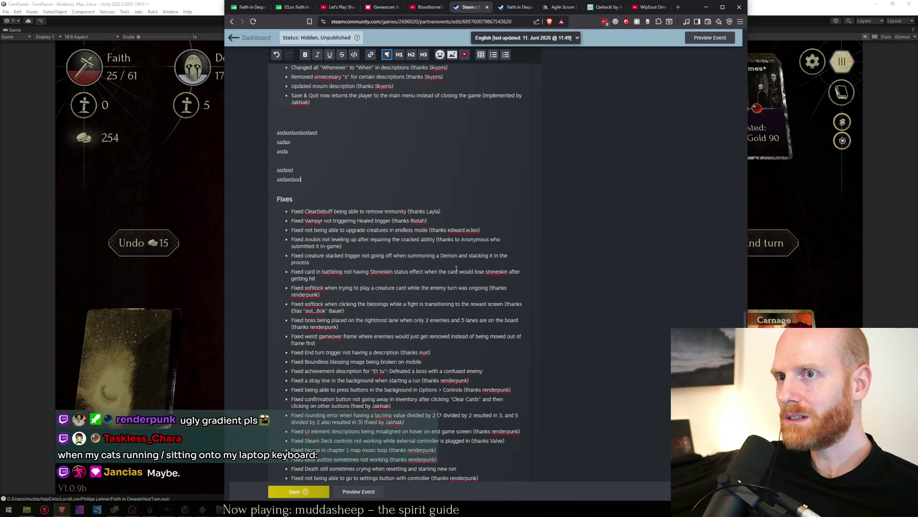
key(Return)
key(Return)
text(asdasd)
key(Return)
text(asdasd)
key(Return)
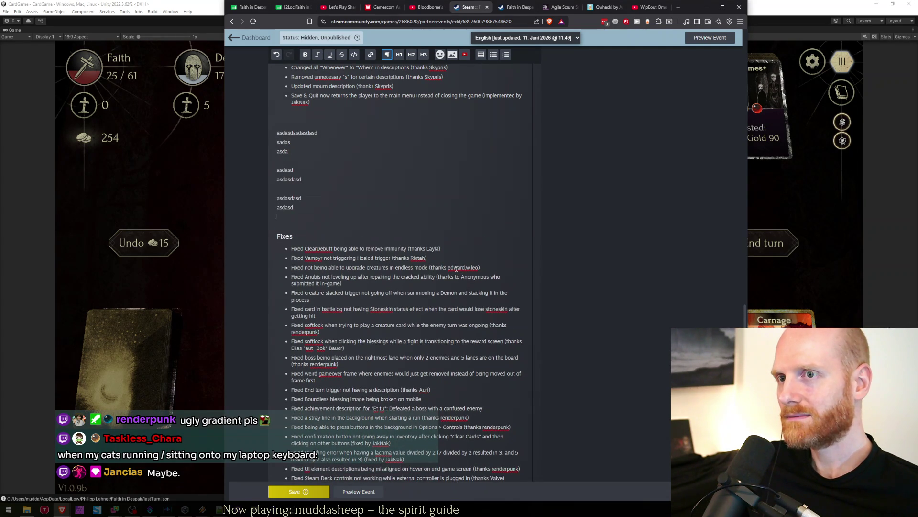
text(asdasd)
key(Return)
key(Return)
text(asd)
key(Return)
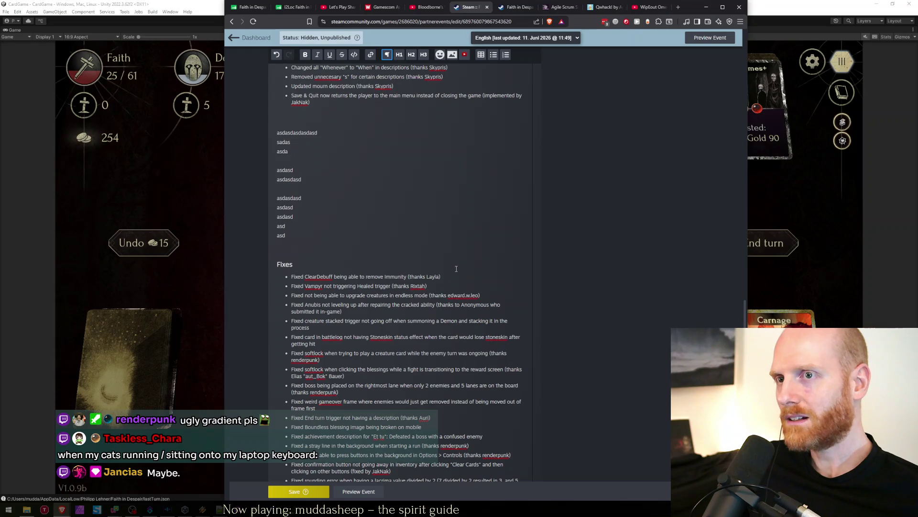
key(Return)
key(Return)
text(sd)
key(Return)
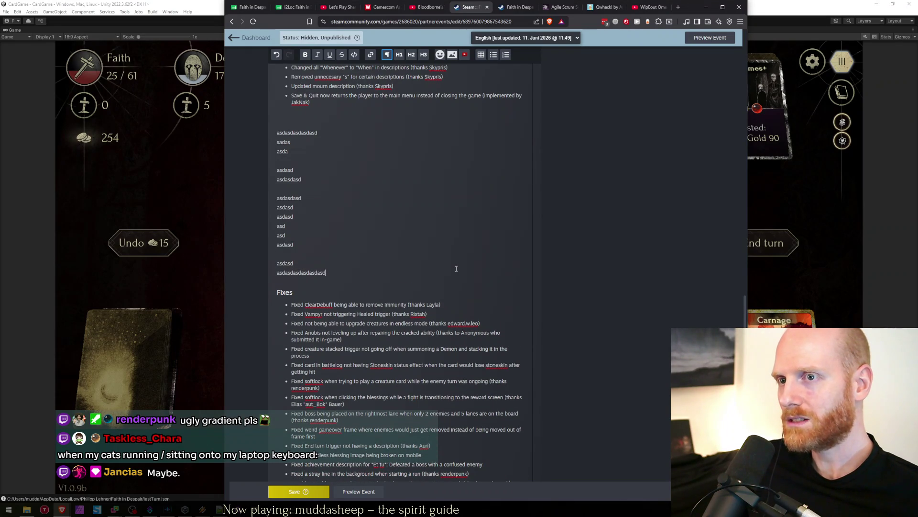
key(Return)
key(Return)
text(asd)
key(Return)
text(a)
key(Return)
text(asdasd)
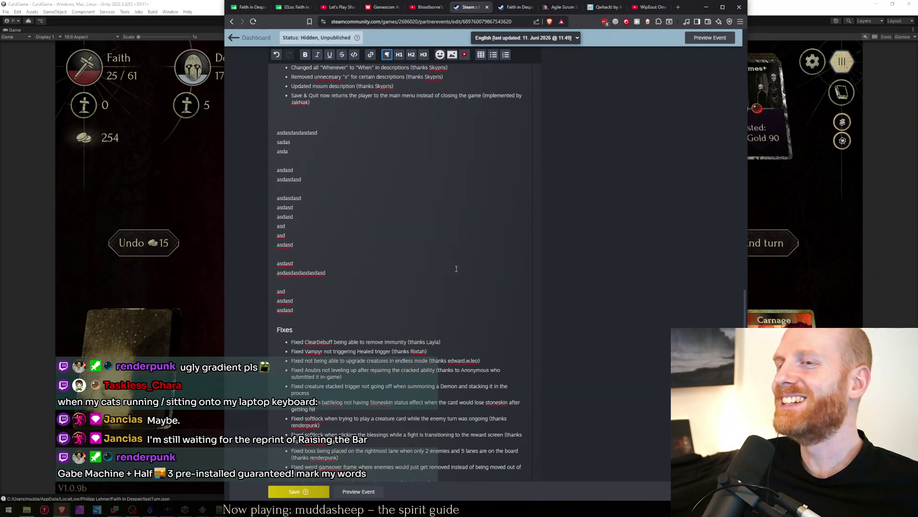
text(aiusdhoASDoi AJSDOI JASDOija osidjoa ijsdoaisjd oaisjd oIASJD oIASJDOIASdj)
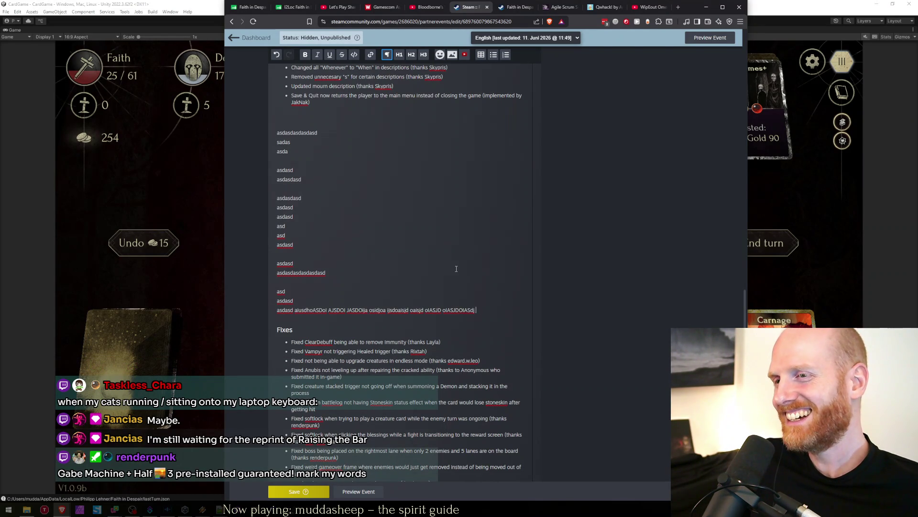
text(IASJD o IASJ doia joIASDJ OAIsjd oIAJSD oI JSAdo)
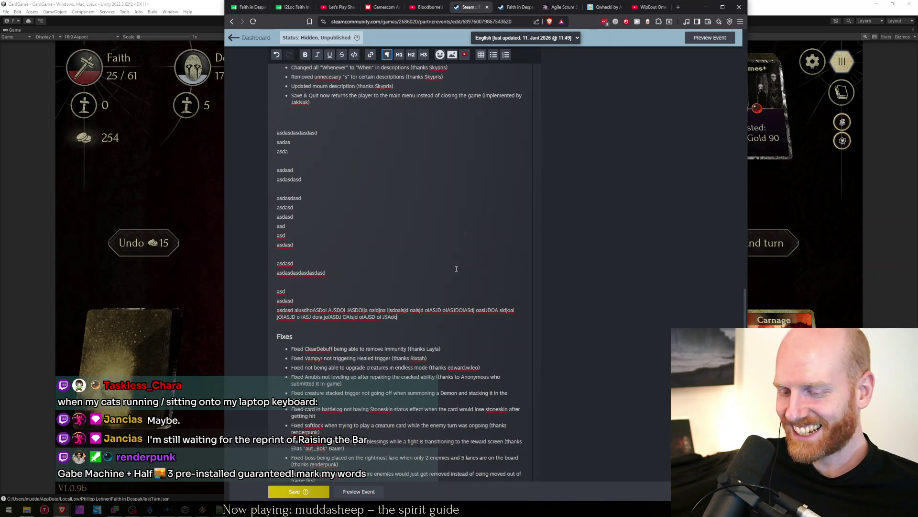
text(OIDAOID AOI DAOI)
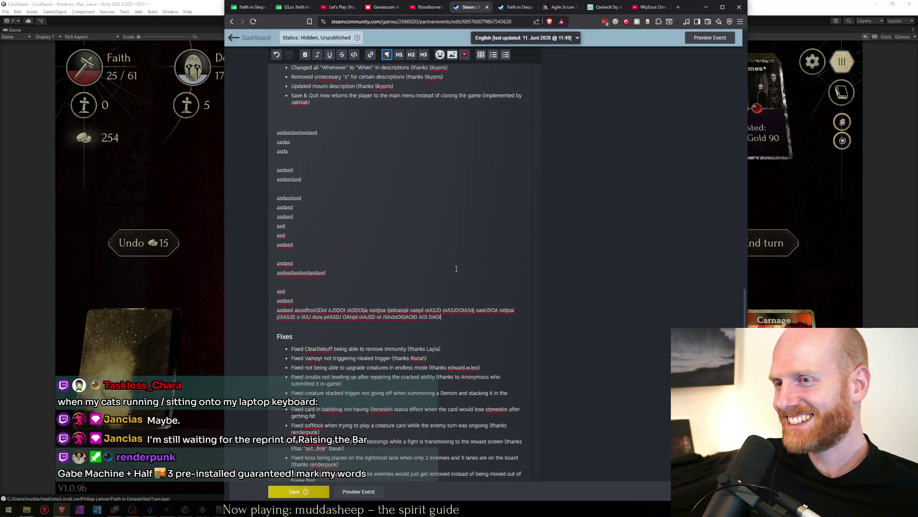
text( OIDA OIDA OI)
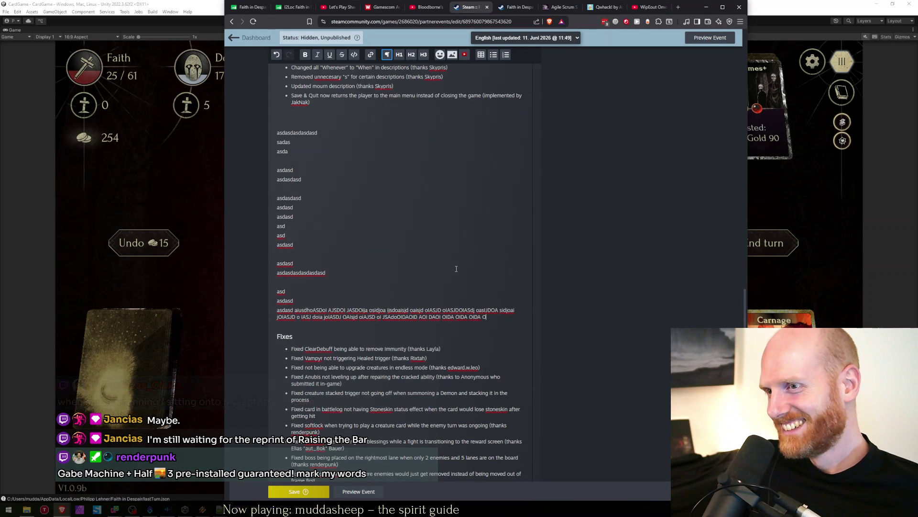
text(DA OIDA OI DA)
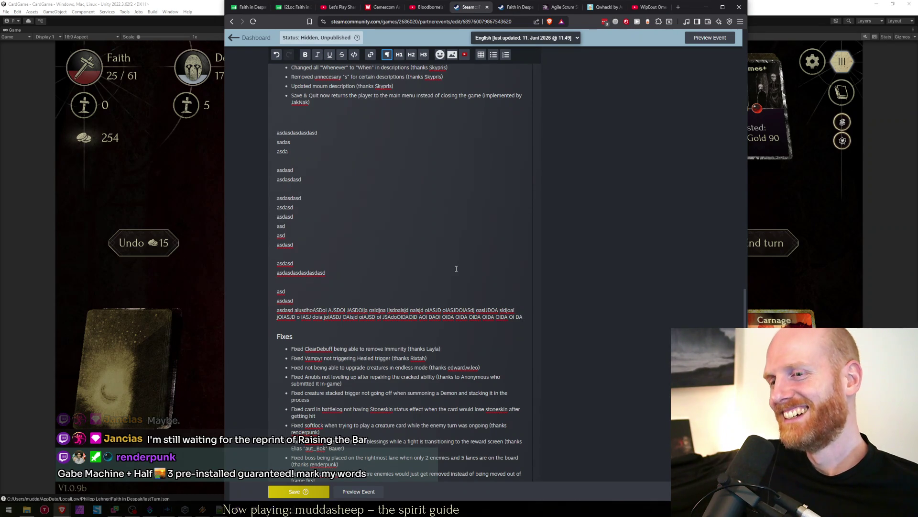
Delete the filler block and the stray empty bullet using Shift+arrow selections and Backspace.
key(shift+Up)
key(shift+Up)
key(shift+Up)
key(shift+Up)
key(shift+Up)
key(shift+Up)
key(BackSpace)
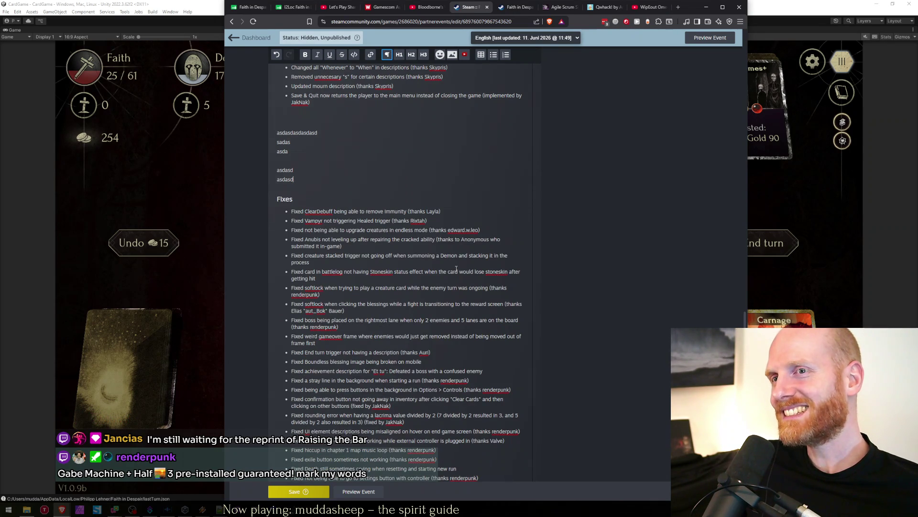
key(shift+Up)
key(shift+Up)
key(BackSpace)
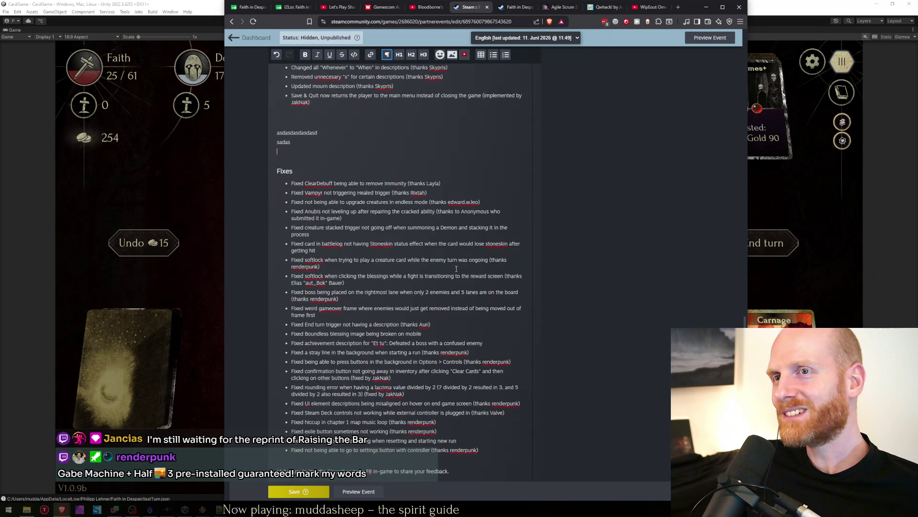
key(BackSpace)
key(BackSpace)
key(BackSpace)
key(BackSpace)
key(BackSpace)
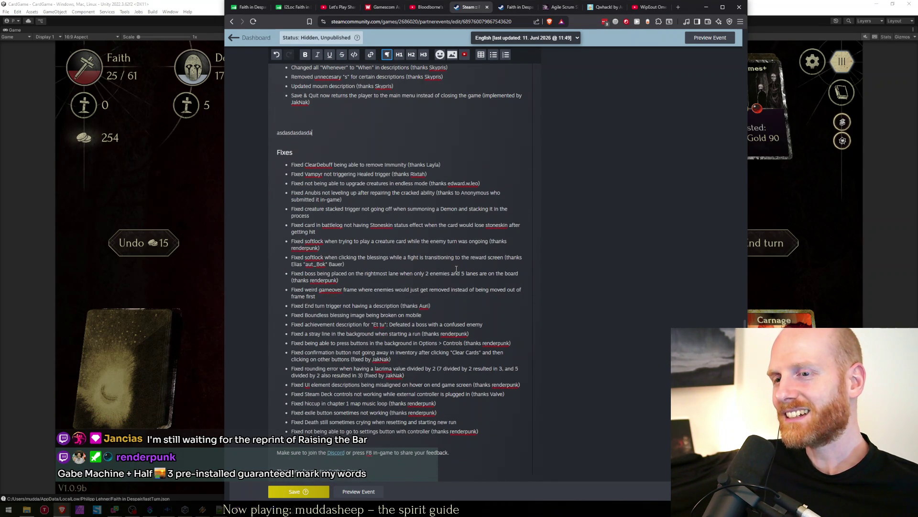
key(shift+Home)
key(BackSpace)
key(BackSpace)
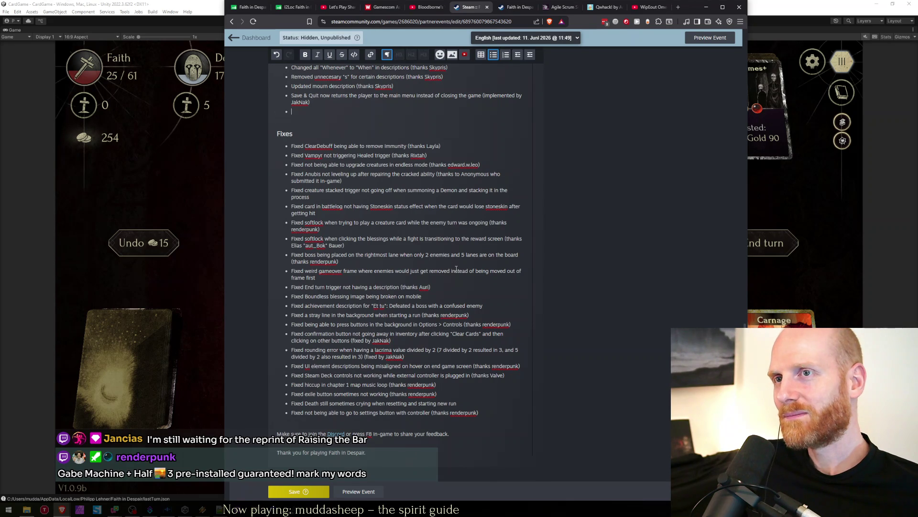
key(BackSpace)
Leave a single blank line above the Fixes heading, then bring the card game back to the front.
key(Return)
key(Return)
key(Return)
key(Return)
text(asd)
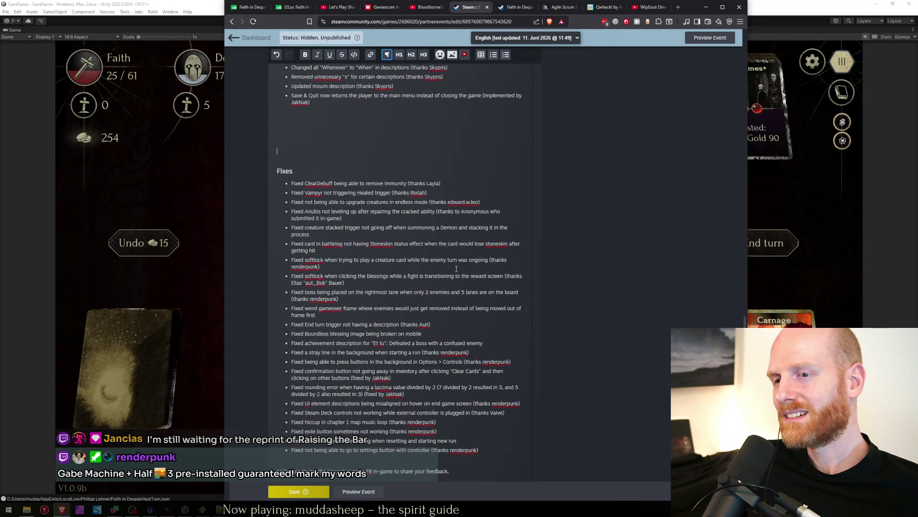
key(Return)
text(asd)
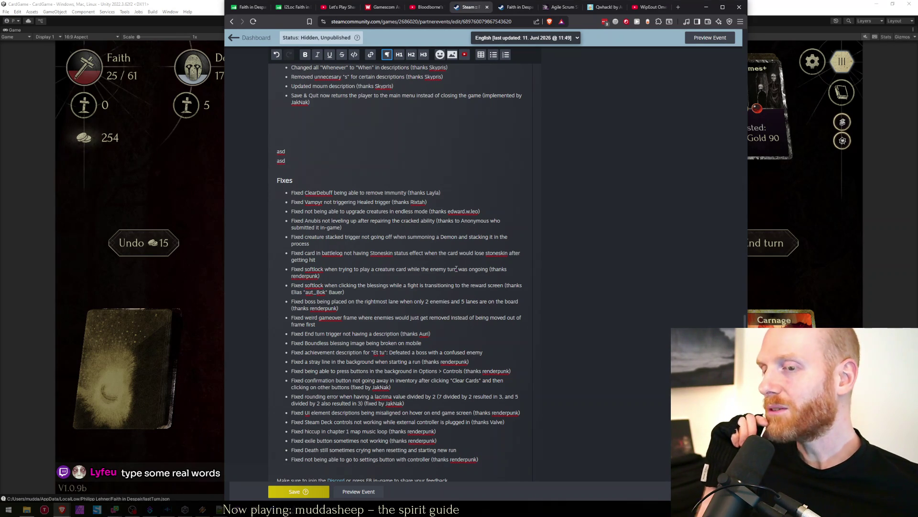
key(BackSpace)
key(BackSpace)
key(BackSpace)
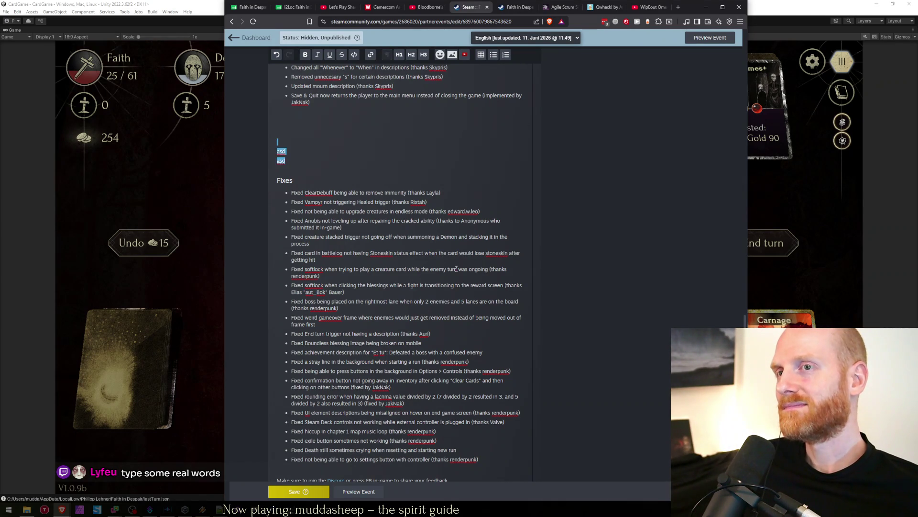
key(BackSpace)
key(BackSpace)
key(BackSpace)
key(Return)
text(asdas asd)
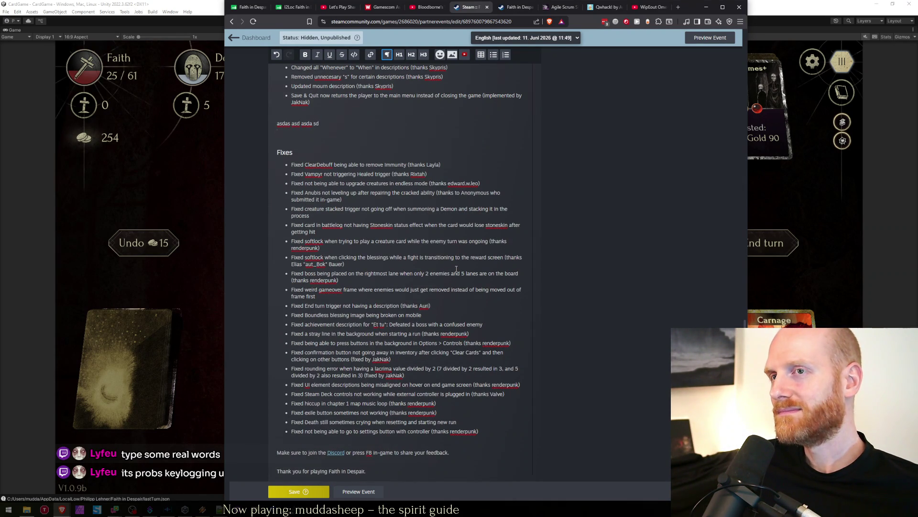
text(asd asd)
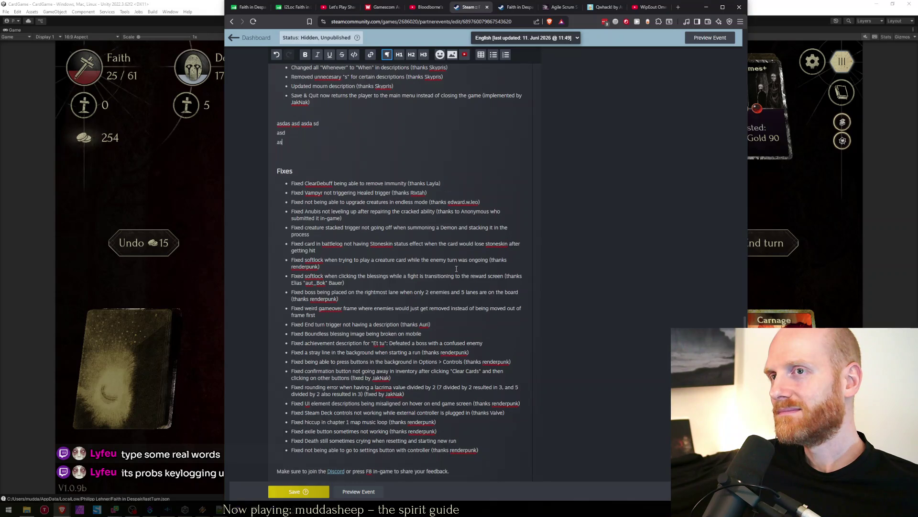
text( asd asd as asd)
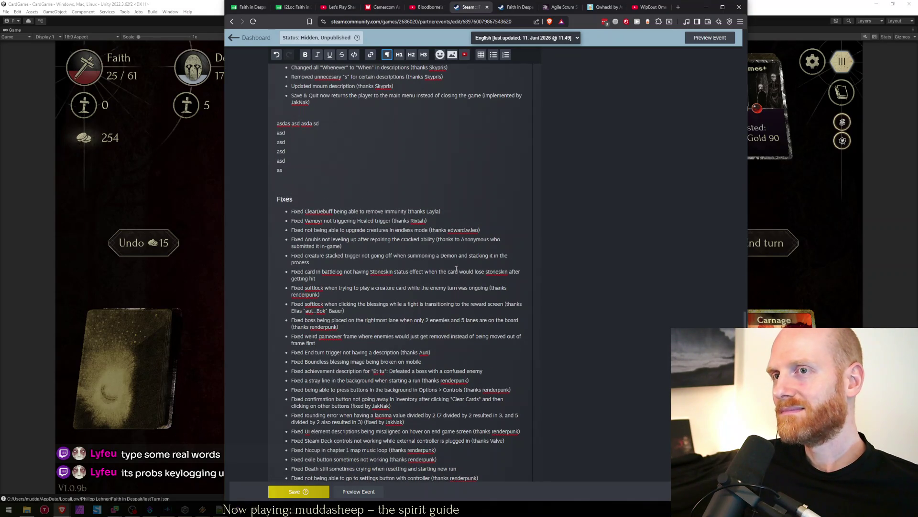
text( asd asd asd asd I refuse to type real words)
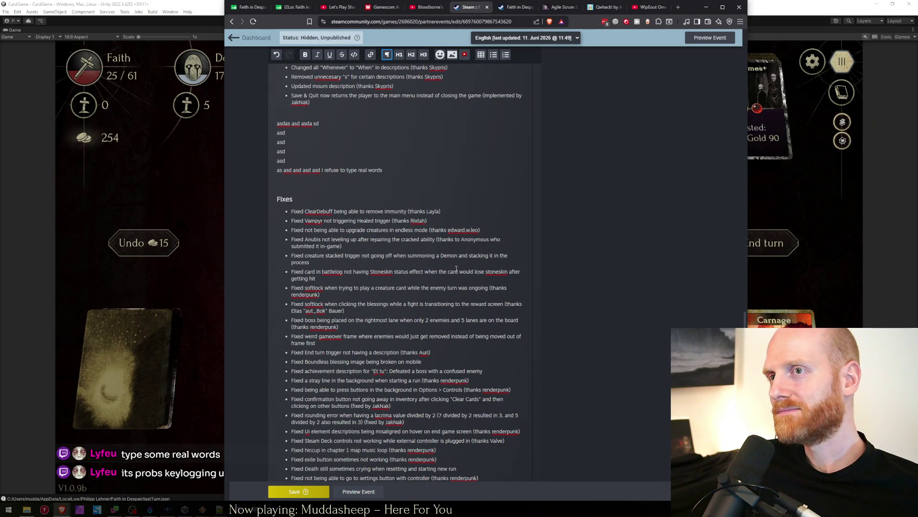
key(BackSpace)
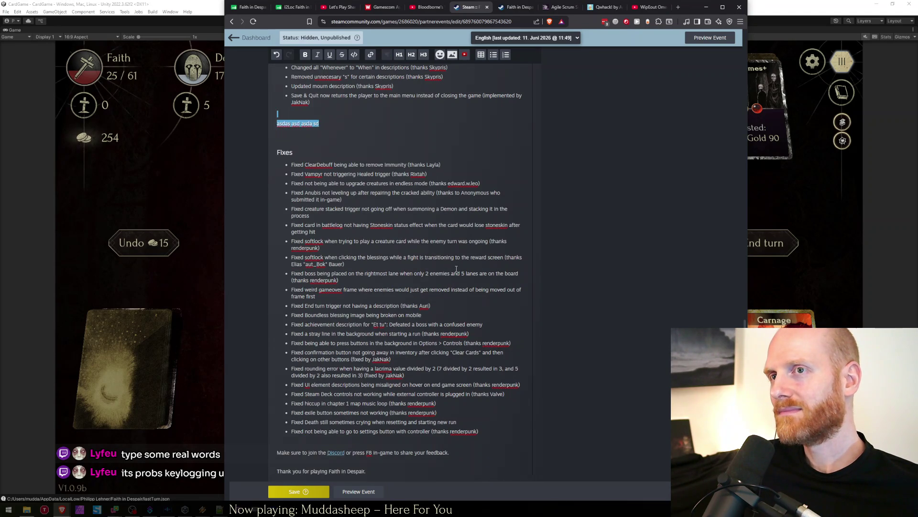
key(BackSpace)
key(BackSpace)
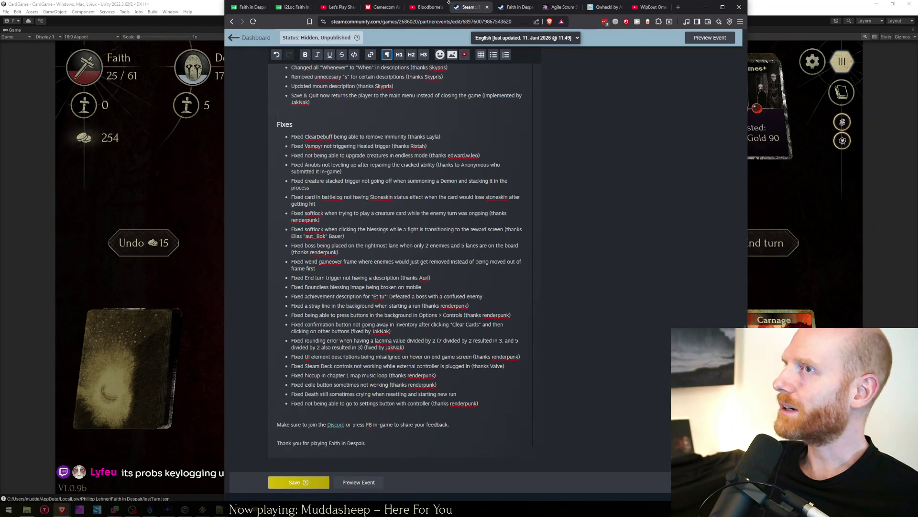
click(192, 4)
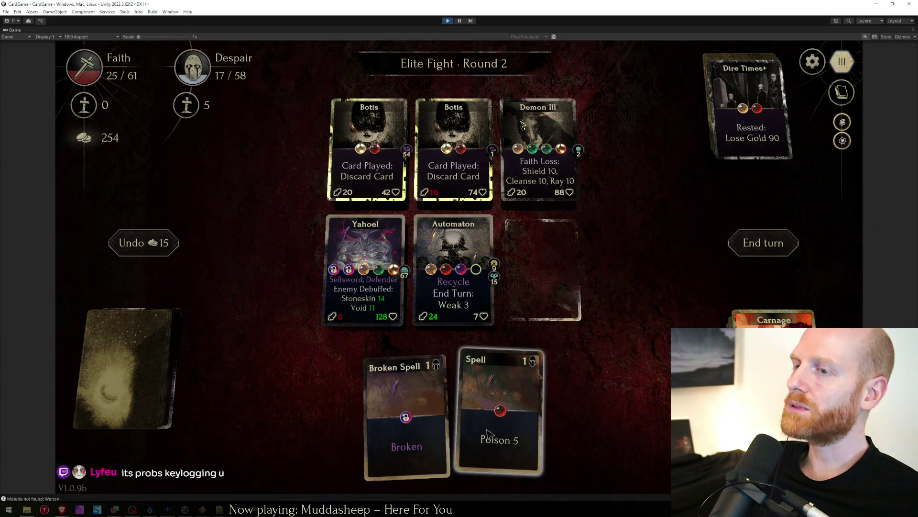
Play a spell, place Azazel beside Yahoel, cast another spell on the enemies and end two turns.
drag(486, 431, 568, 183)
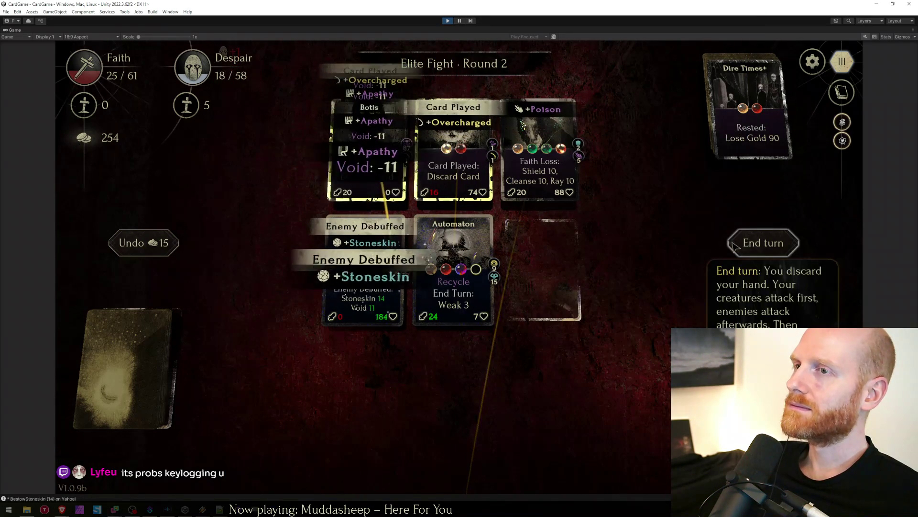
click(734, 245)
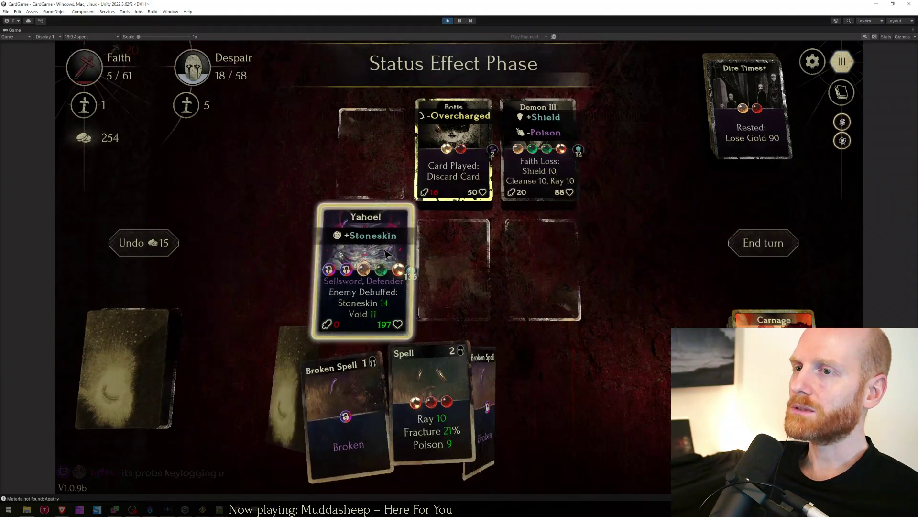
click(609, 281)
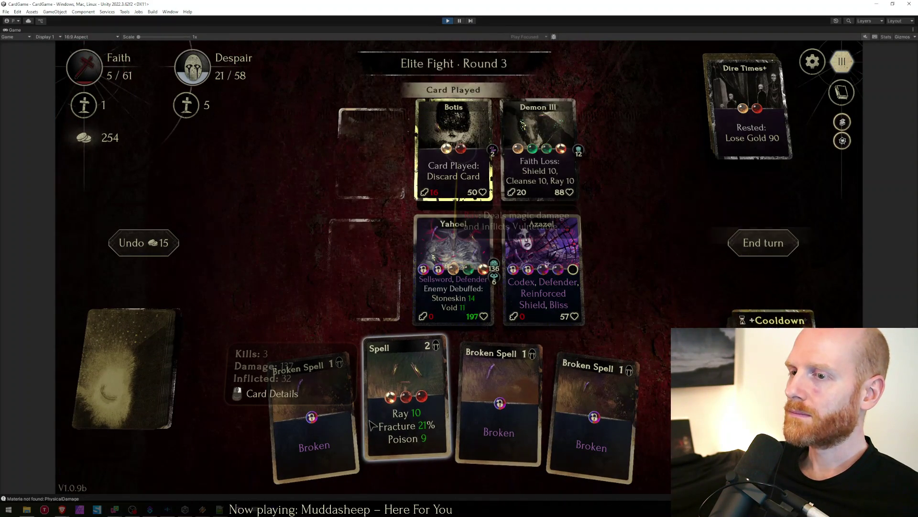
drag(372, 425, 574, 130)
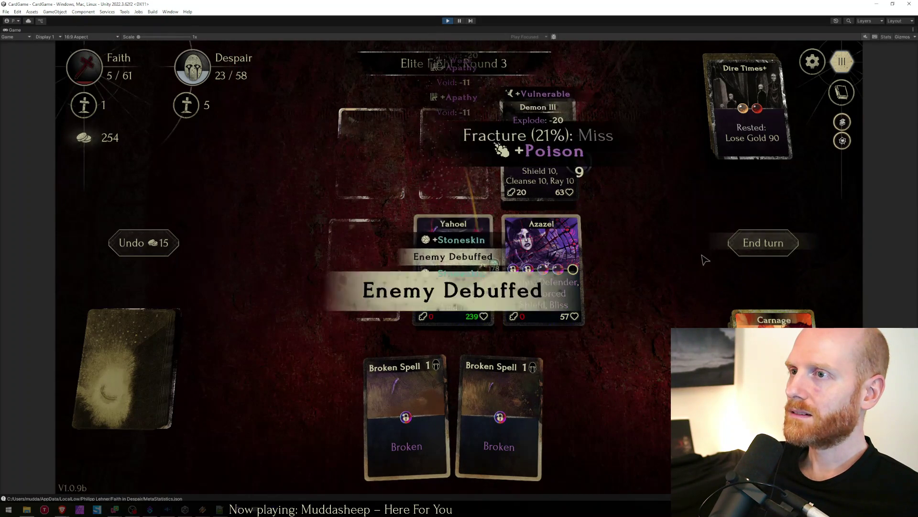
key(space)
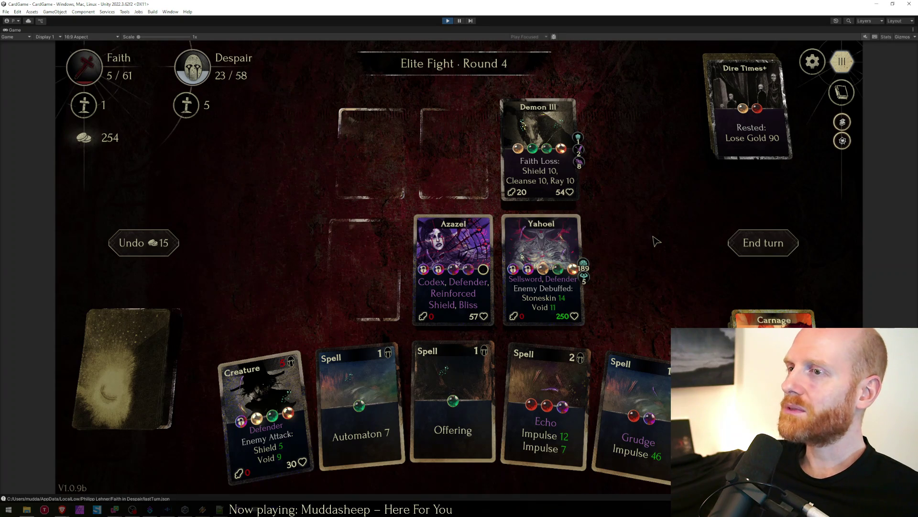
Cast Grudge and Echo at Demon III, play Offering to restore Faith, and end the turn to win.
drag(631, 402, 538, 151)
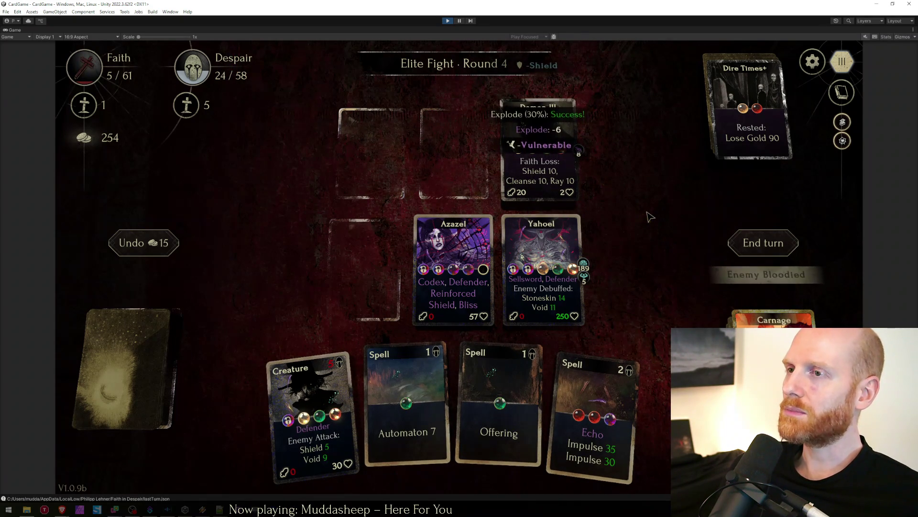
drag(599, 373, 596, 180)
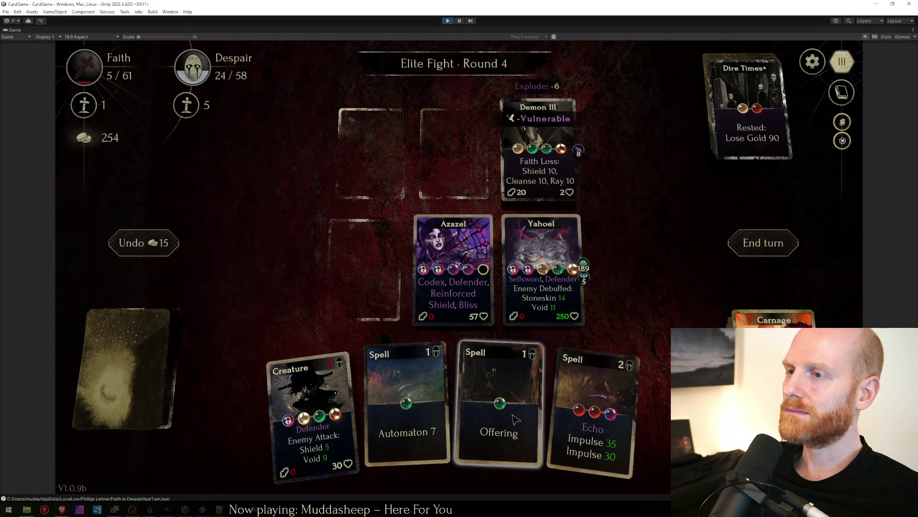
mouse_move(499, 402)
mouse_down()
mouse_move(542, 326)
mouse_move(513, 402)
mouse_move(553, 300)
mouse_move(545, 287)
mouse_up()
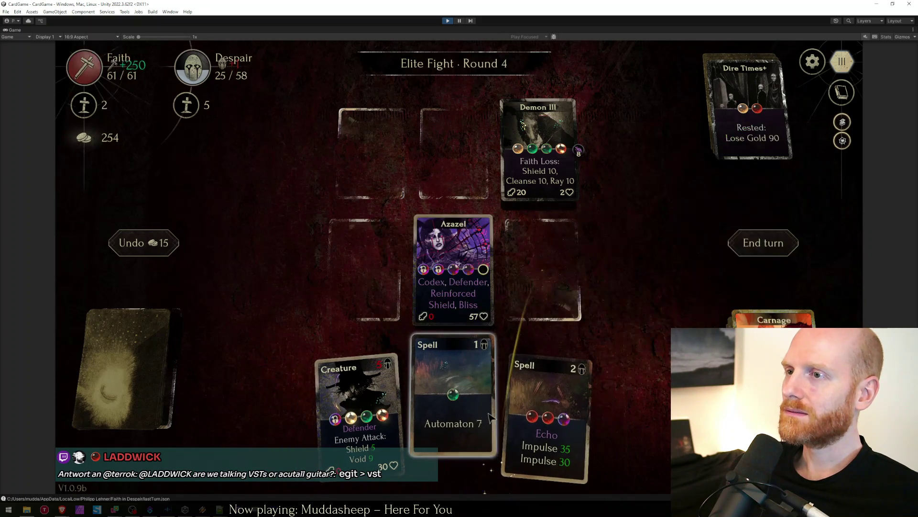
click(754, 243)
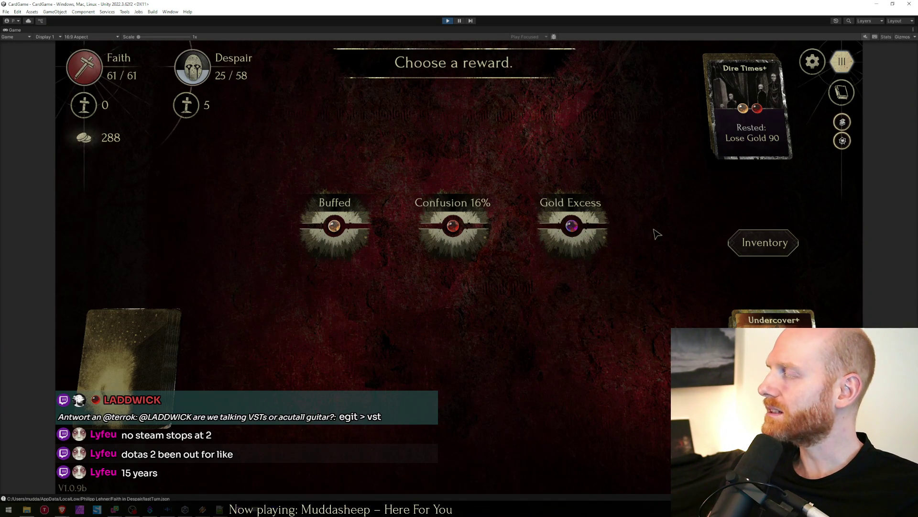
Claim a fight reward, take the Patience blessing, and review the card inventory.
click(570, 226)
mouse_move(571, 233)
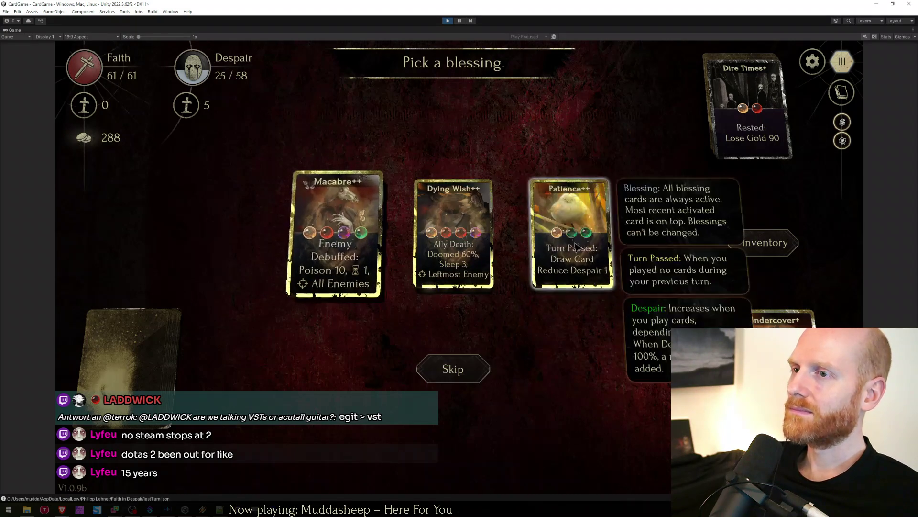
click(575, 258)
click(764, 243)
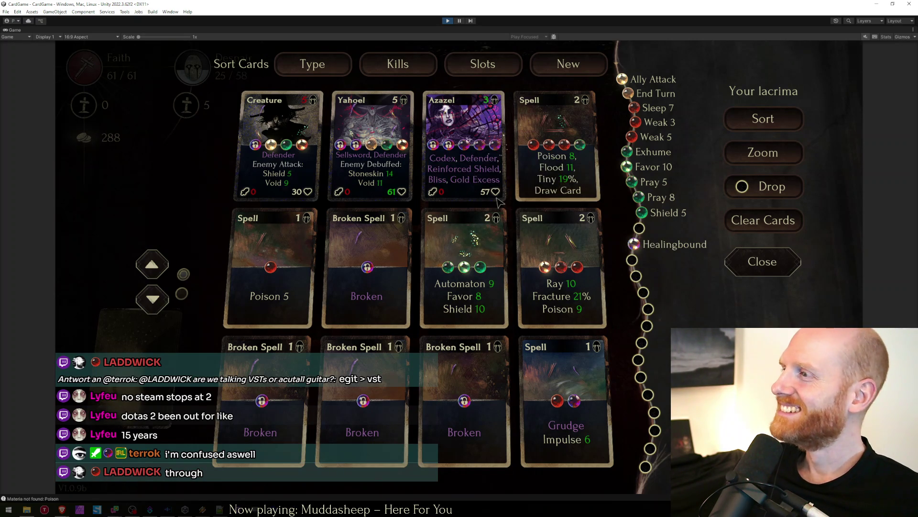
key(Escape)
Enter the map event, skip the card sacrifice, check the inventory and proceed to the Sabnock boss fight.
click(578, 305)
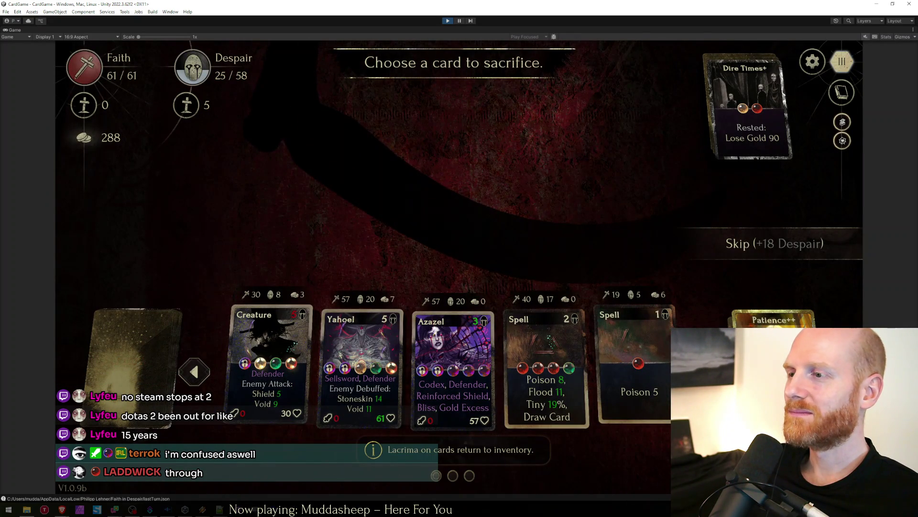
click(752, 250)
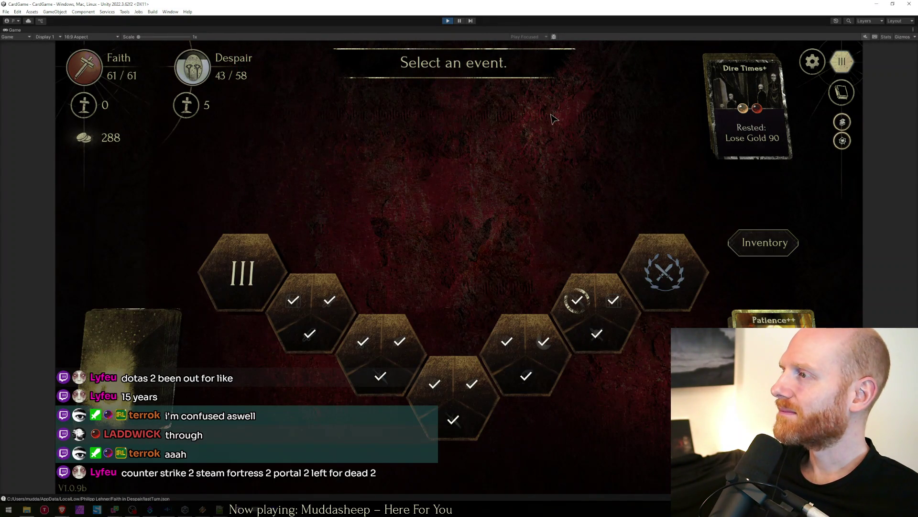
click(747, 142)
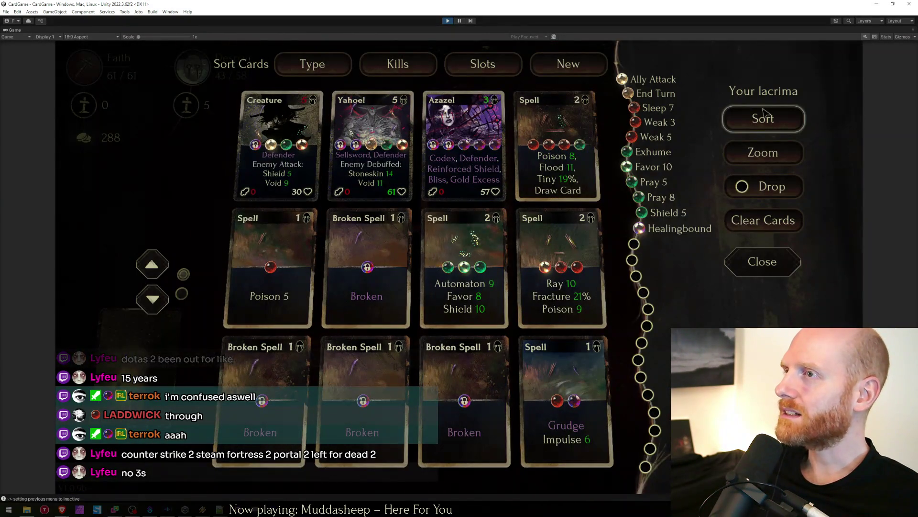
key(Escape)
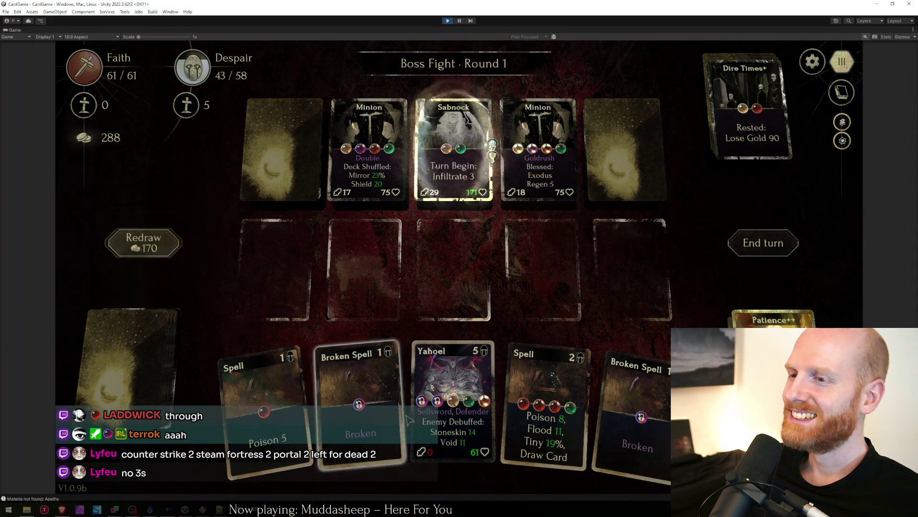
Place Yahoel mid-board, cast three spells on the right Minion, end the turn and aim Yahoel at Sabnock.
mouse_move(452, 388)
mouse_down()
mouse_move(461, 301)
mouse_move(464, 310)
mouse_up()
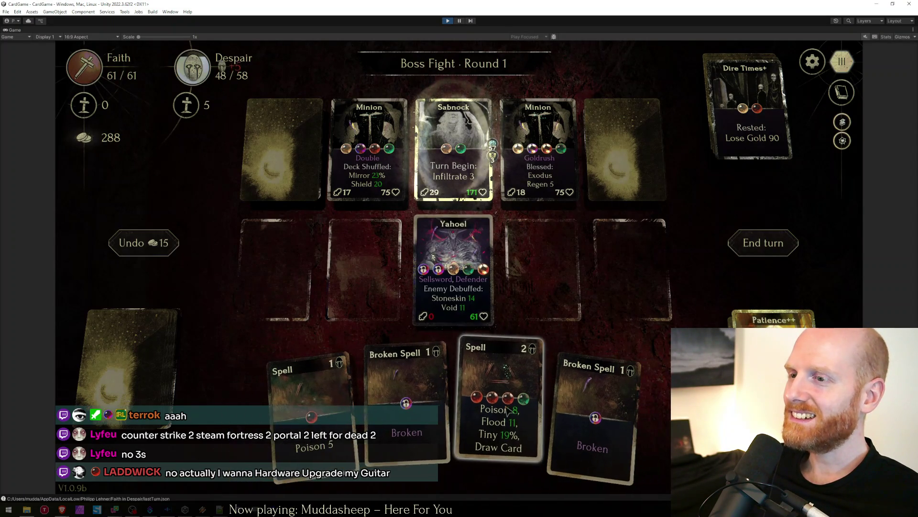
drag(507, 409, 553, 186)
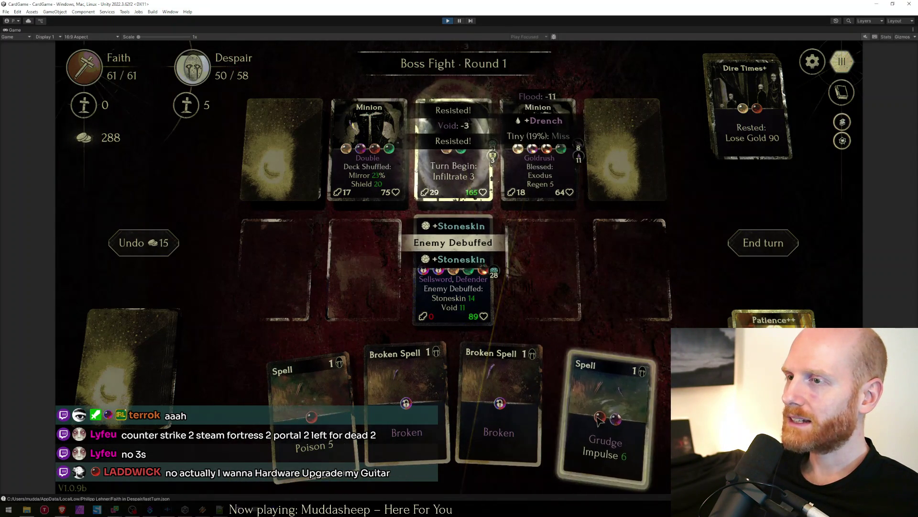
drag(610, 409, 552, 170)
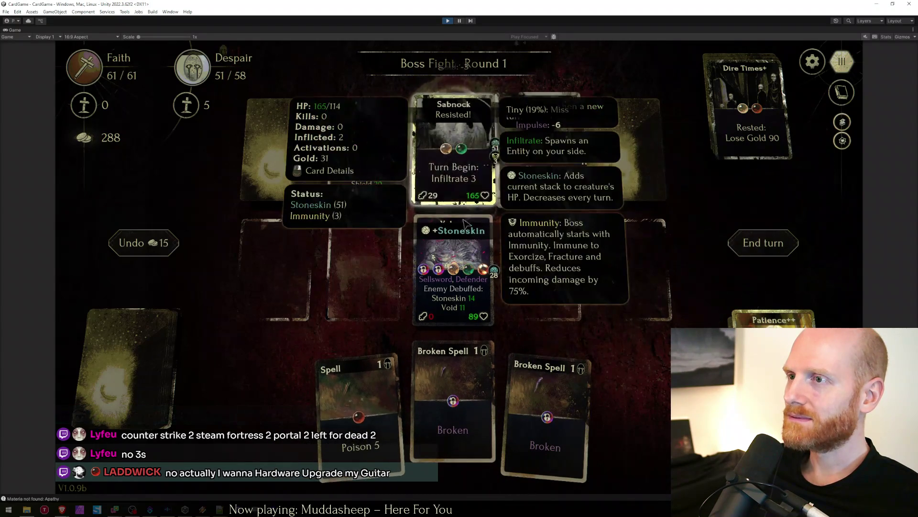
drag(380, 379, 539, 152)
click(762, 243)
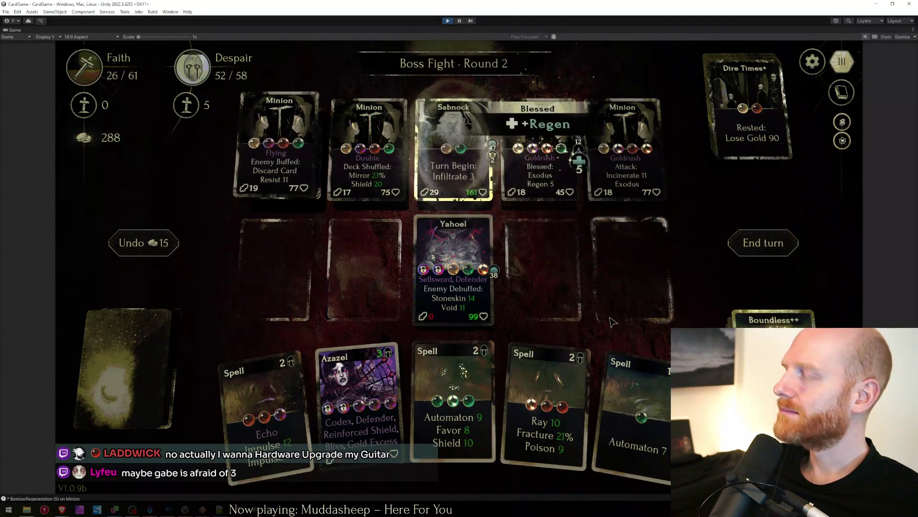
drag(454, 265, 459, 208)
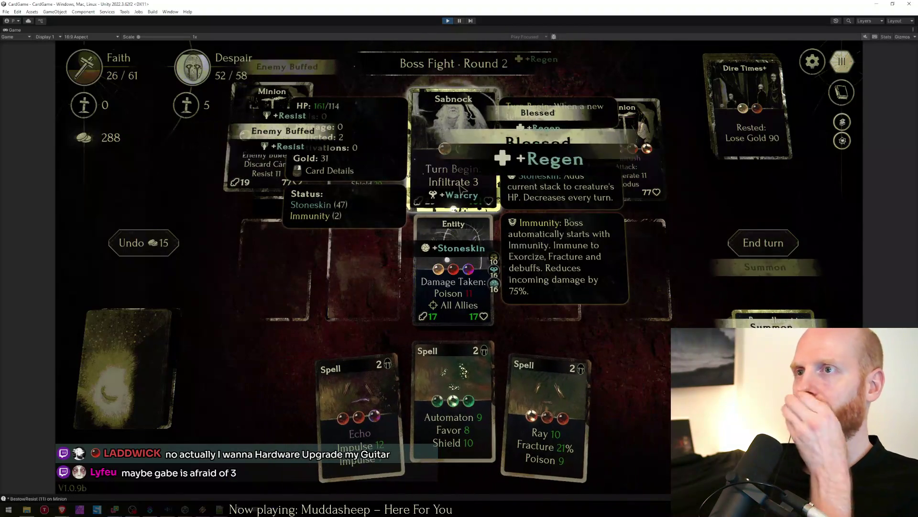
key(alt+Tab)
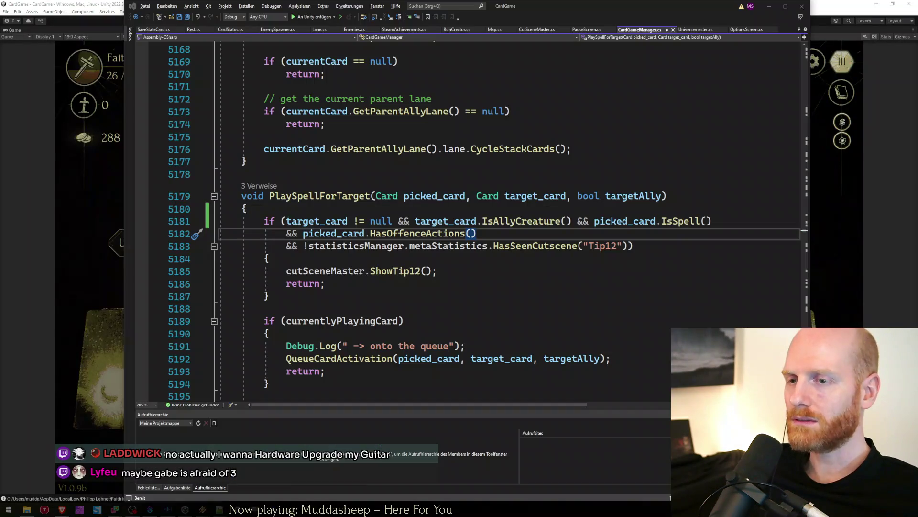
Run a solution-wide search for 'sabnock', then switch back to the running game.
key(ctrl+shift+f)
text(sabnock)
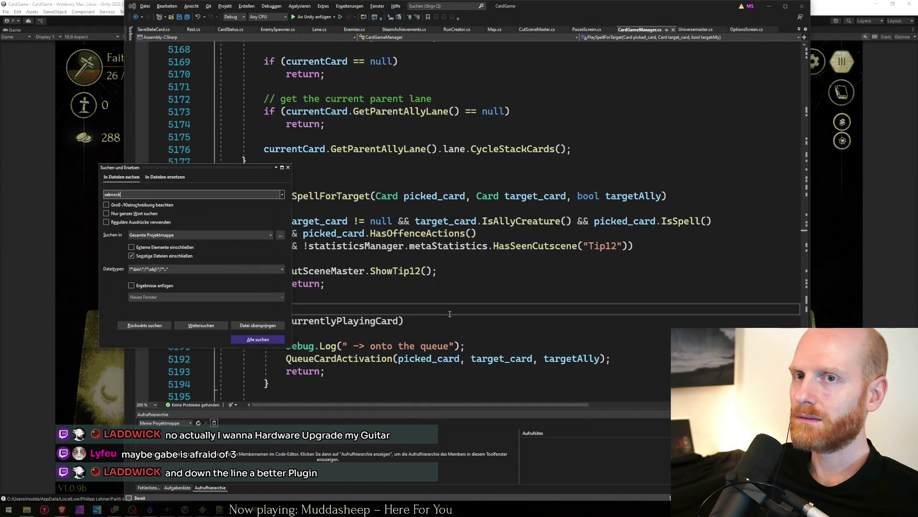
key(Return)
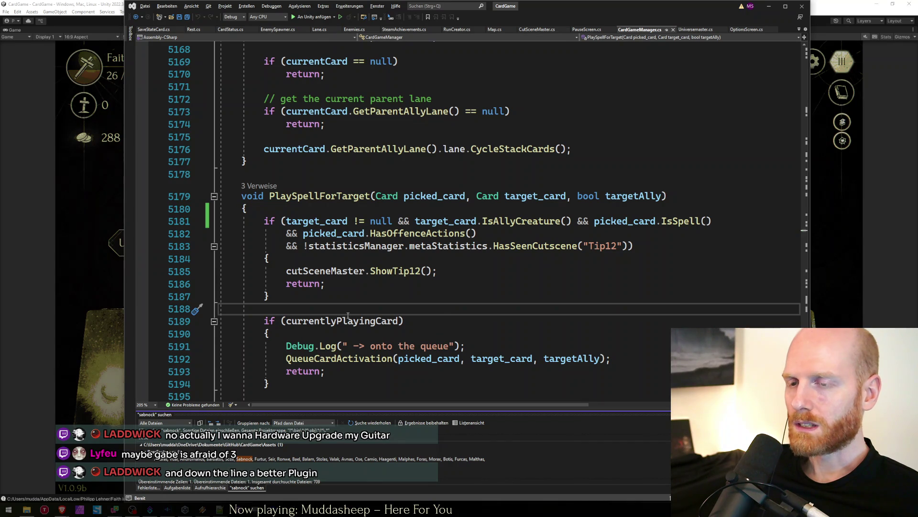
key(alt+Tab)
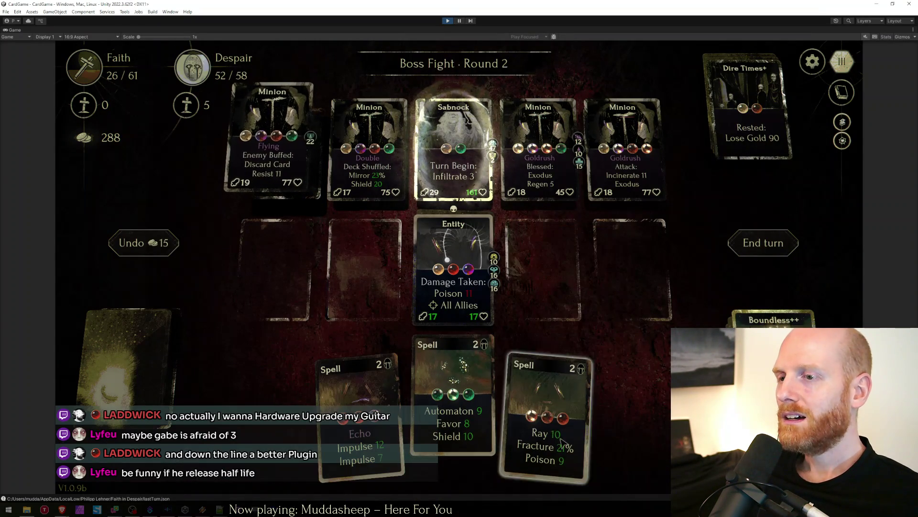
Dismiss the no-cheating notice, summon Automaton and cast Ray at the fourth Minion.
key(i)
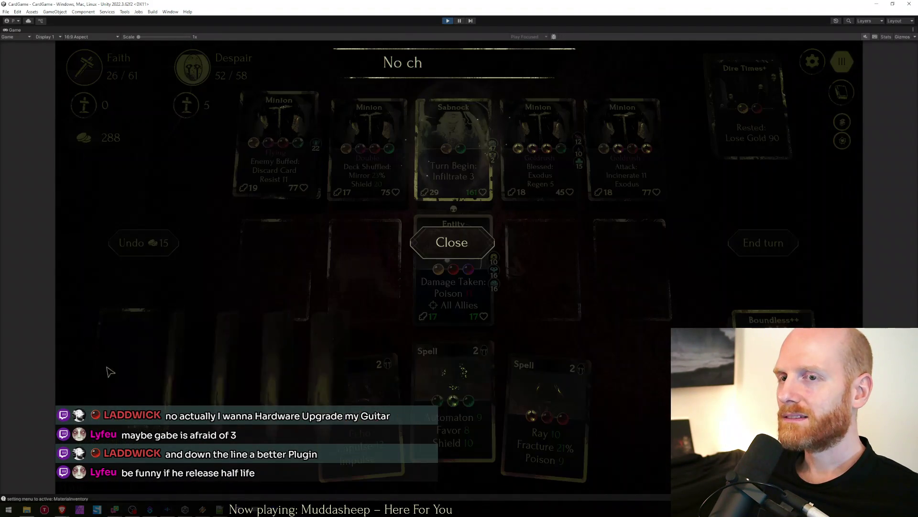
key(i)
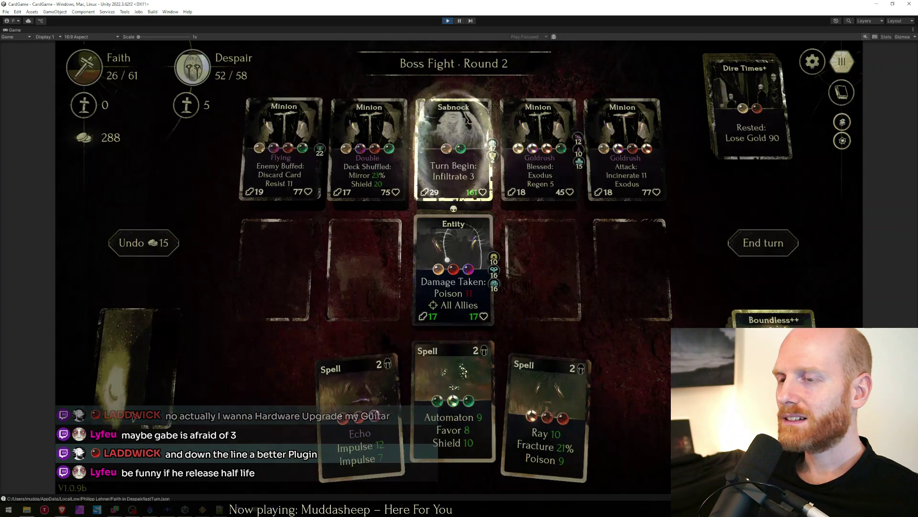
drag(466, 401, 366, 269)
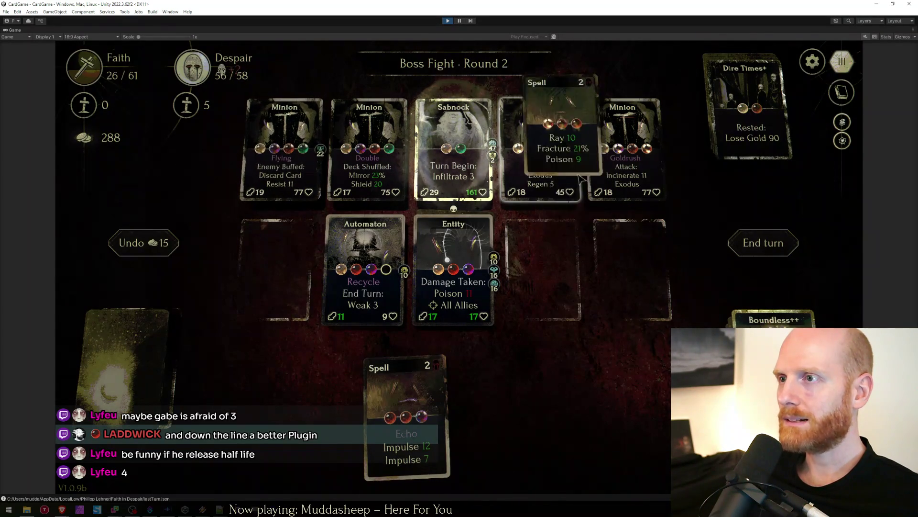
drag(544, 424, 538, 144)
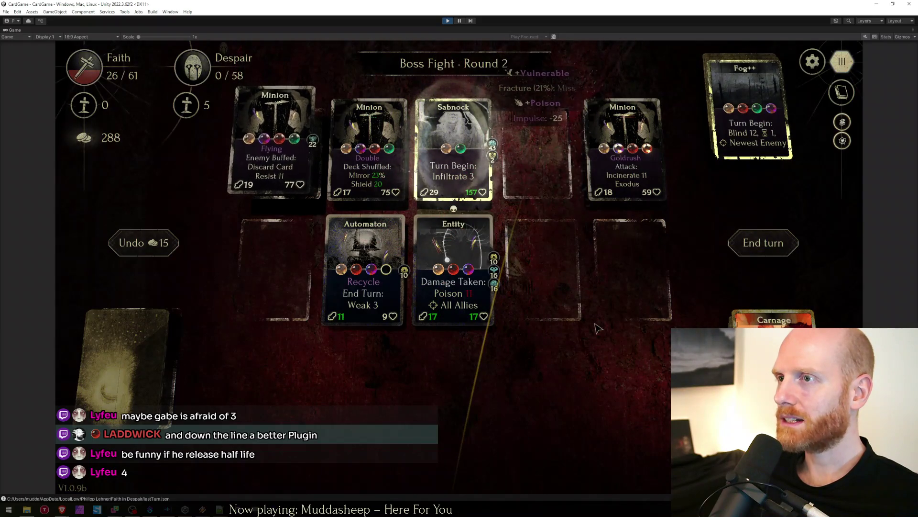
Rearrange Automaton, Yahoel and Entity across the lanes, check blessings, and end the turn.
drag(453, 265, 629, 269)
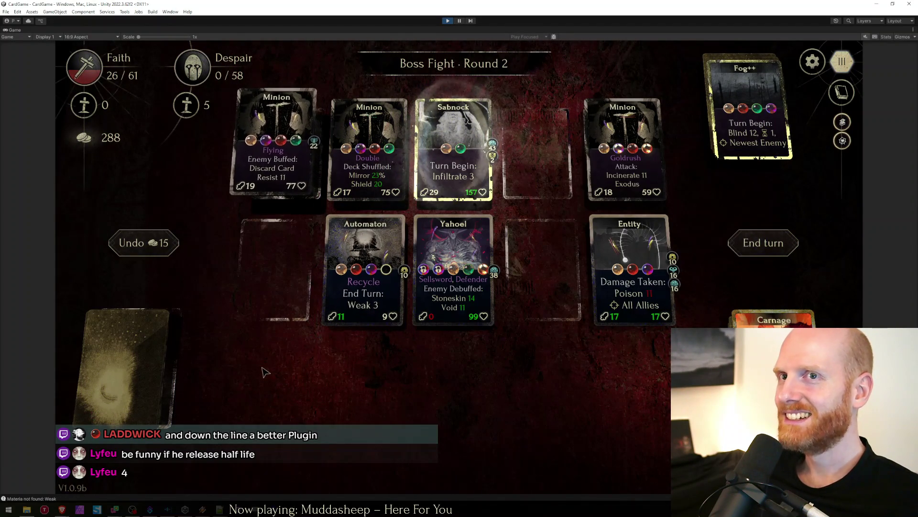
drag(366, 269, 276, 269)
drag(454, 269, 365, 269)
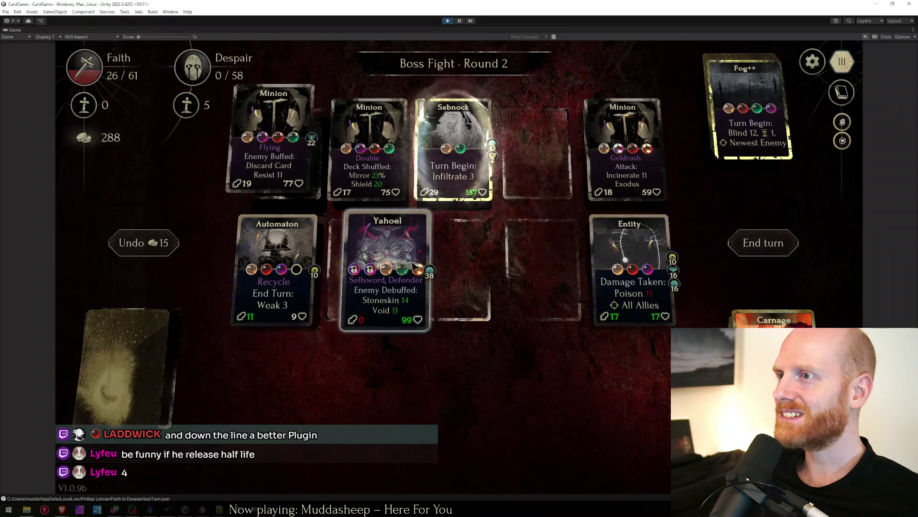
drag(624, 260, 461, 270)
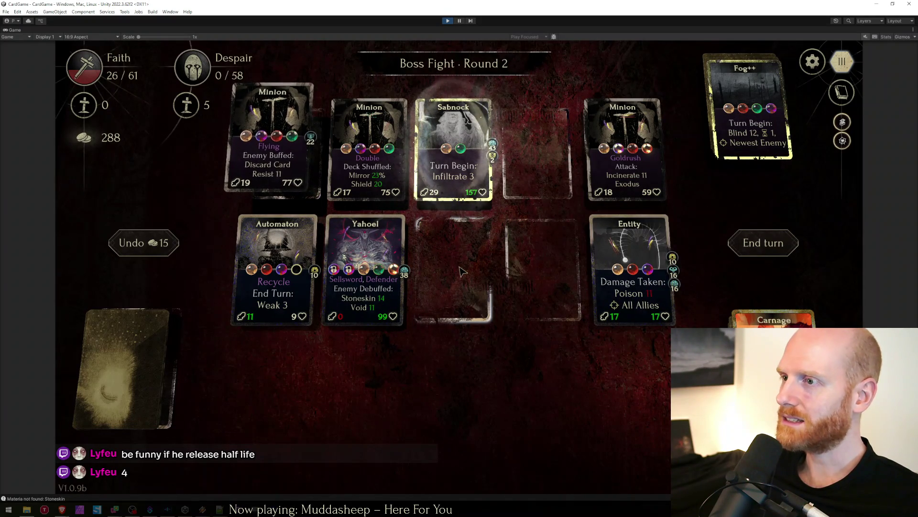
click(774, 319)
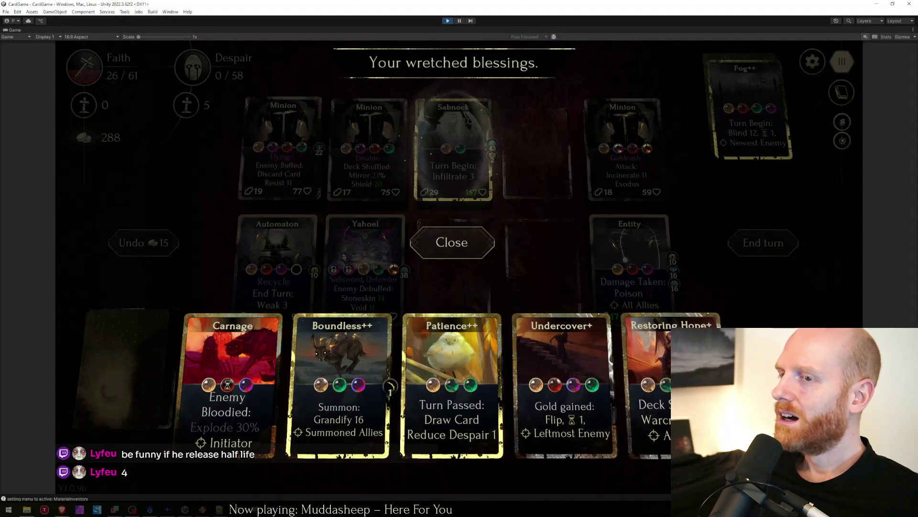
mouse_move(342, 402)
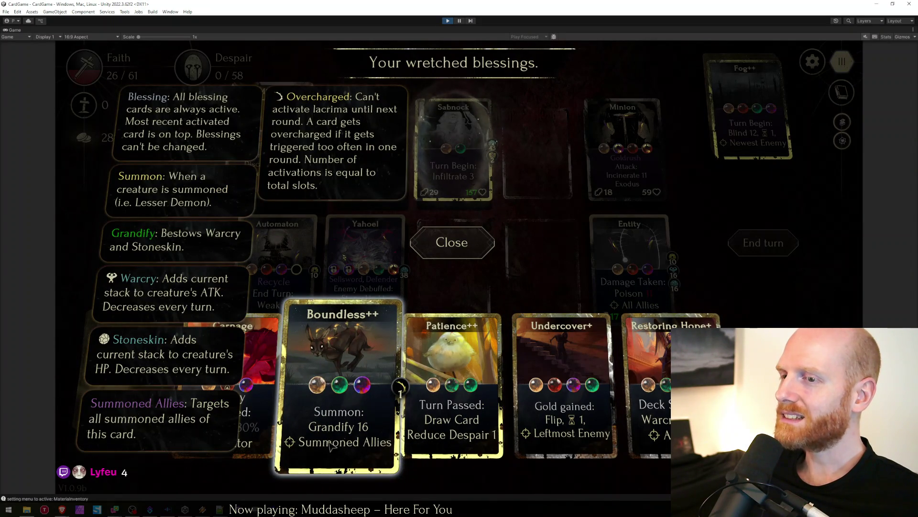
click(664, 291)
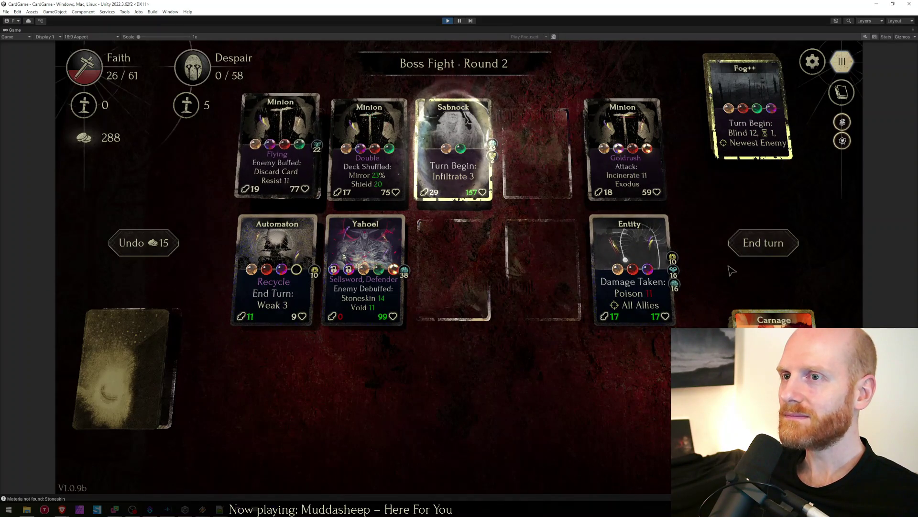
drag(629, 273, 454, 269)
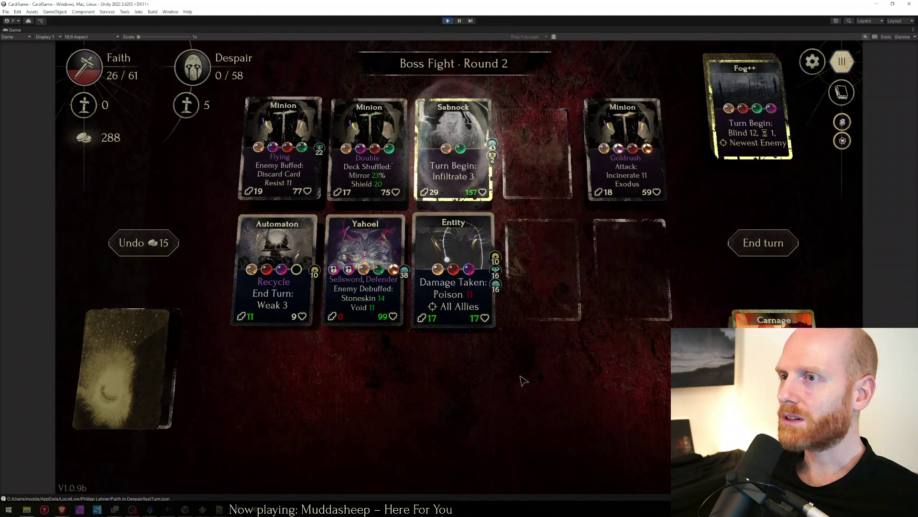
click(766, 245)
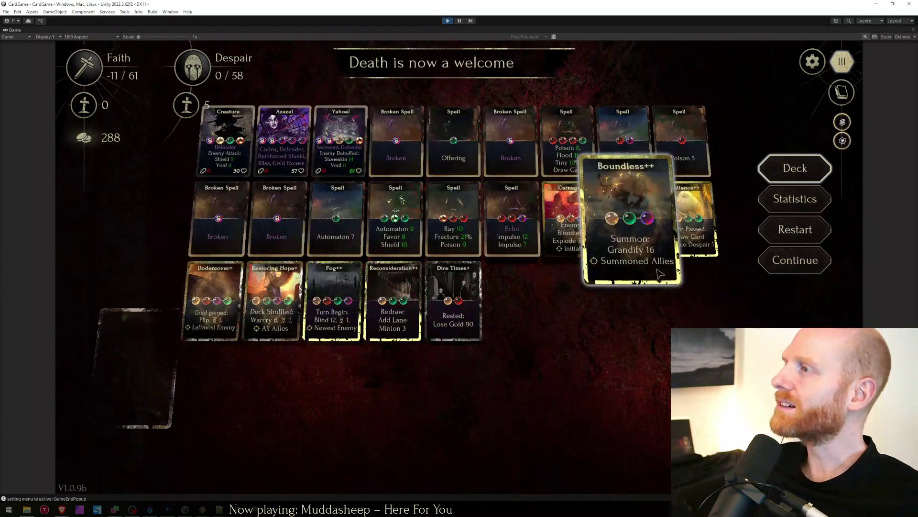
Continue past the death screen and show the custom new-run setup with the Healer deck.
click(802, 269)
click(378, 64)
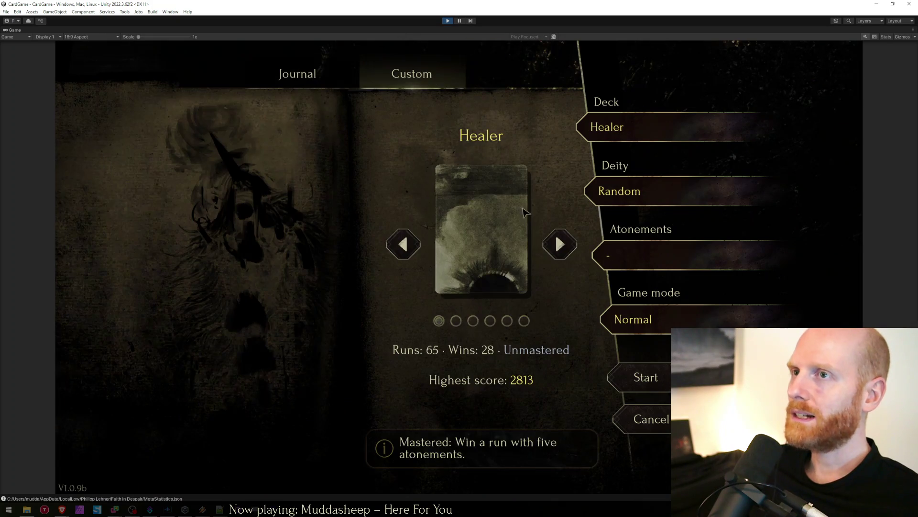